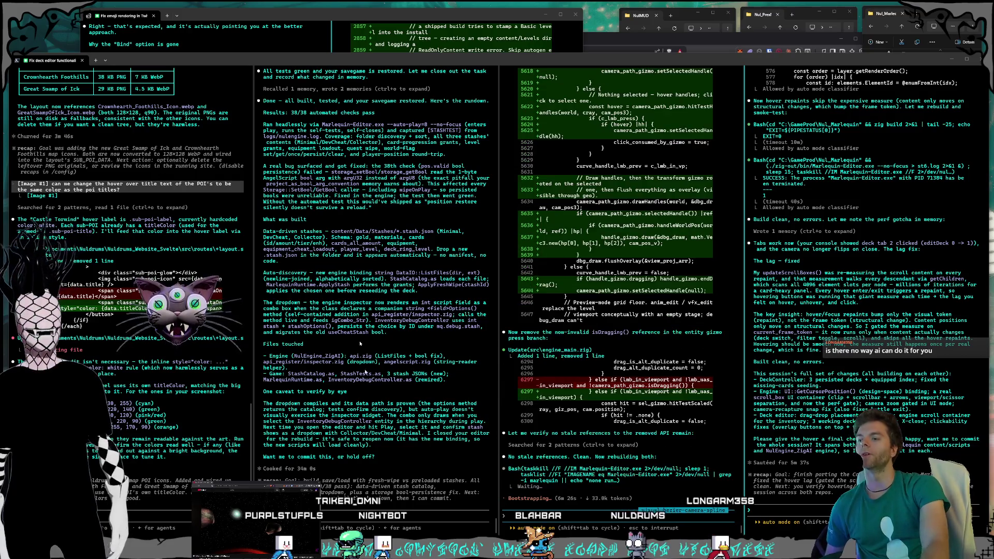
- Search the Palette for 'rich' and drag a Rich Text Block into the WBP_DialogueBubble Hierarchy
key(alt+Tab)
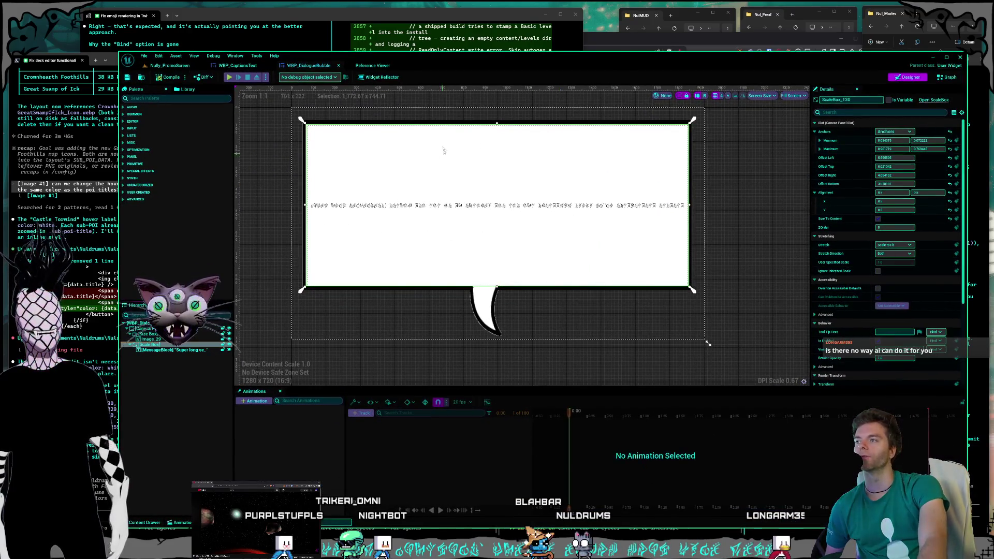
drag(475, 57, 476, 47)
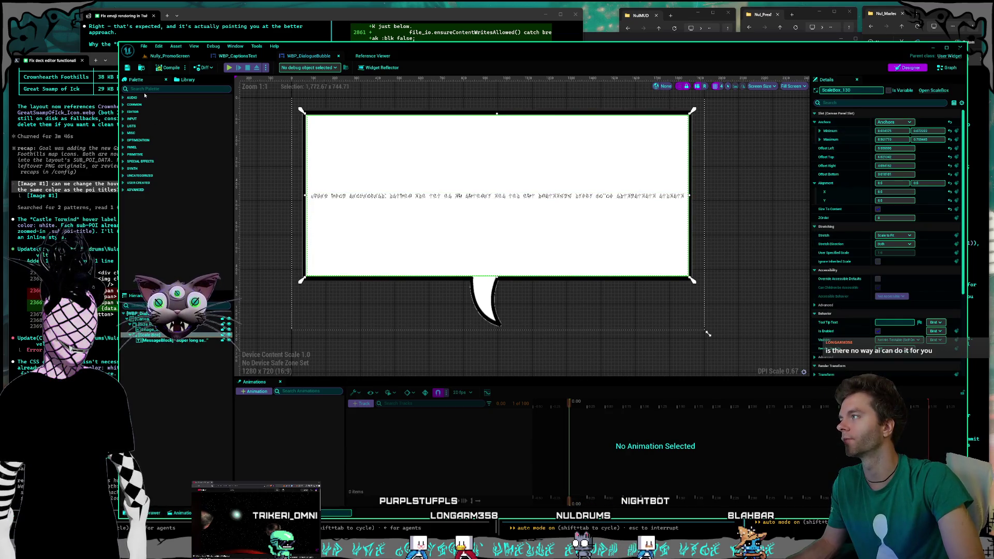
text(rich)
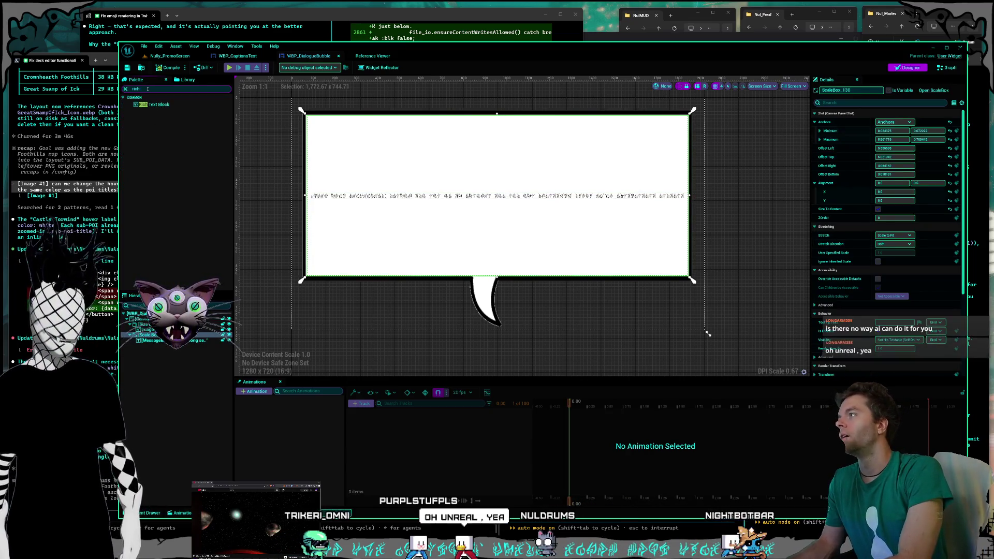
mouse_move(156, 104)
mouse_down()
mouse_move(181, 310)
mouse_move(156, 345)
mouse_up()
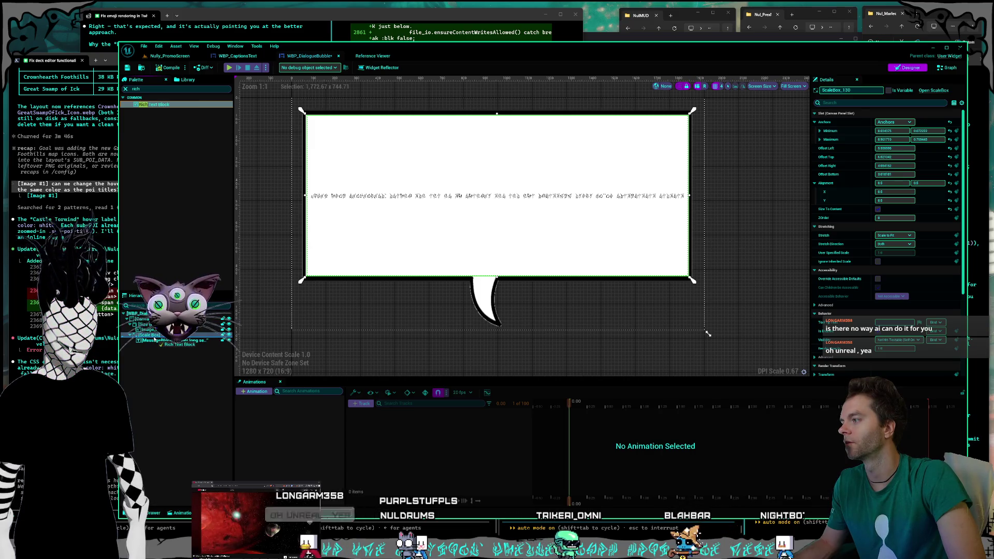
- Wrap the new RichTextBlock_296 in a Scale Box
click(155, 346)
right_click(162, 347)
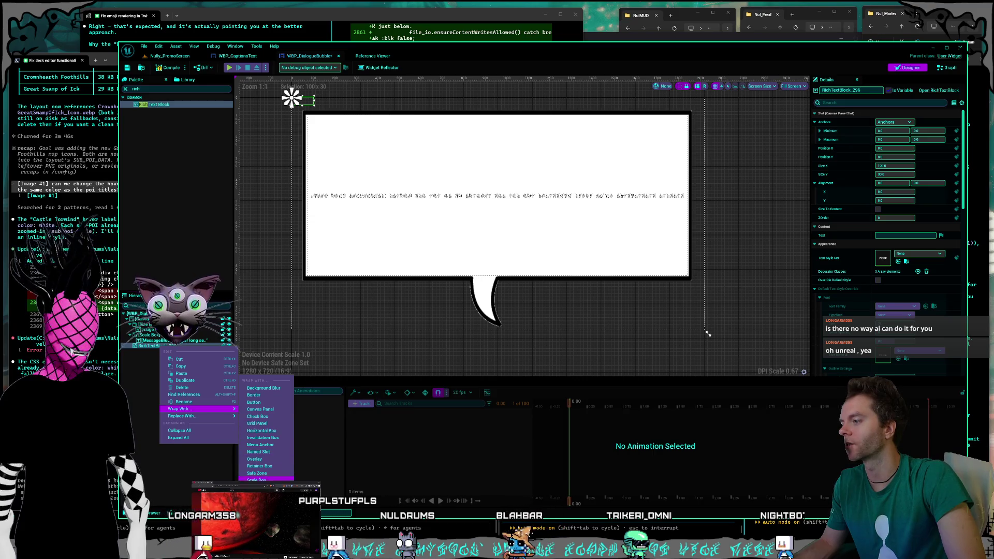
click(251, 466)
- Review the Scale Box and MessageBlock details, then switch to the WBP_CaptionsText widget
click(155, 335)
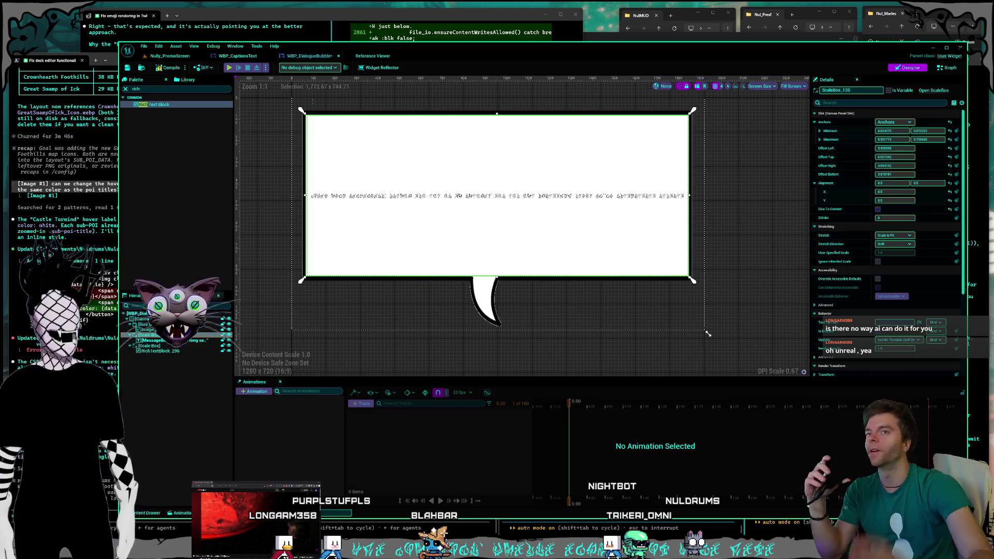
click(181, 341)
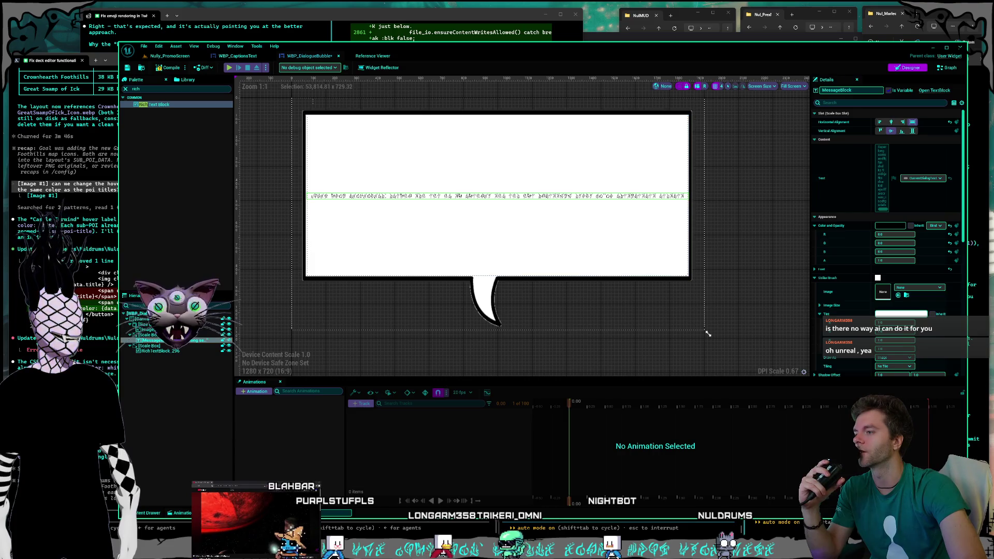
click(239, 57)
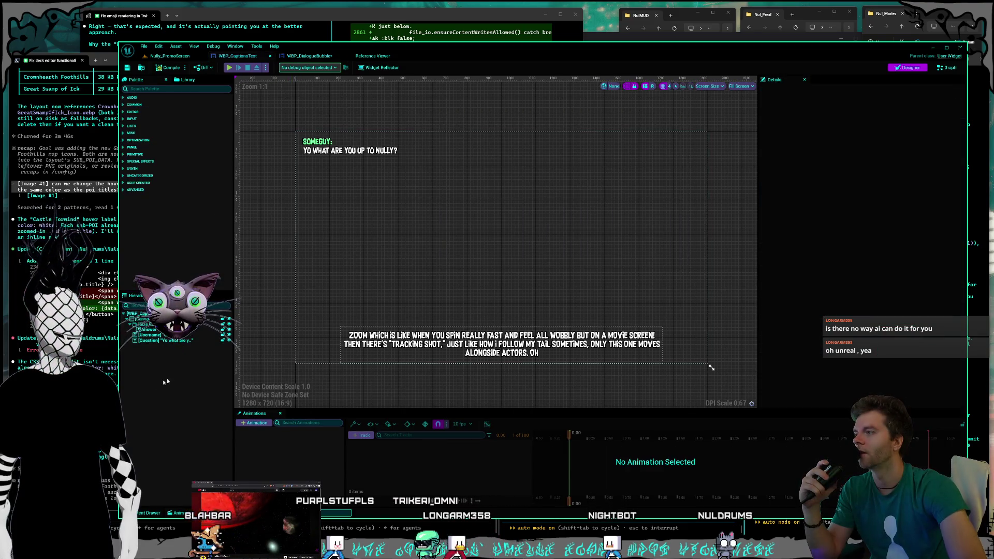
- Select the Answer caption, widen the Details panel, and screenshot its text style settings
click(150, 340)
click(151, 330)
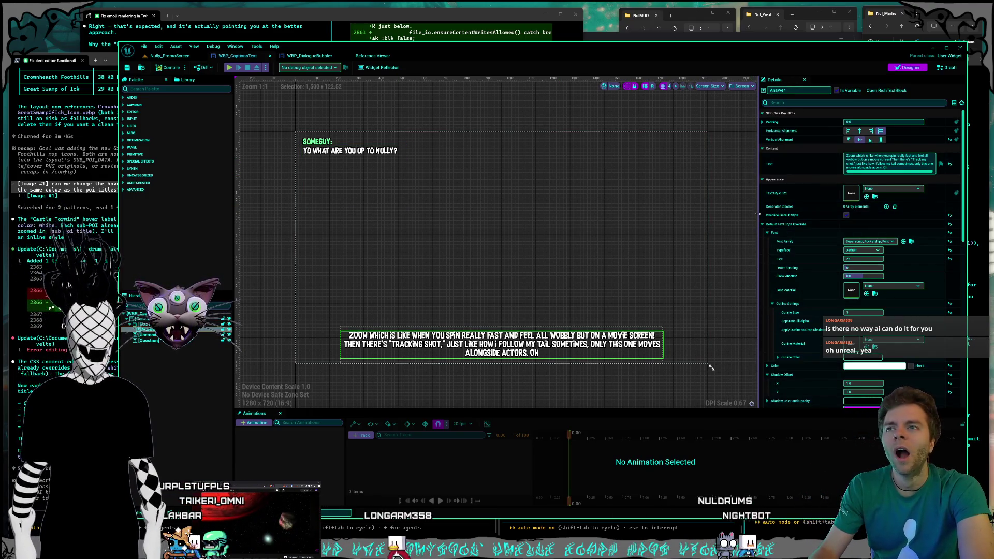
drag(757, 214, 737, 213)
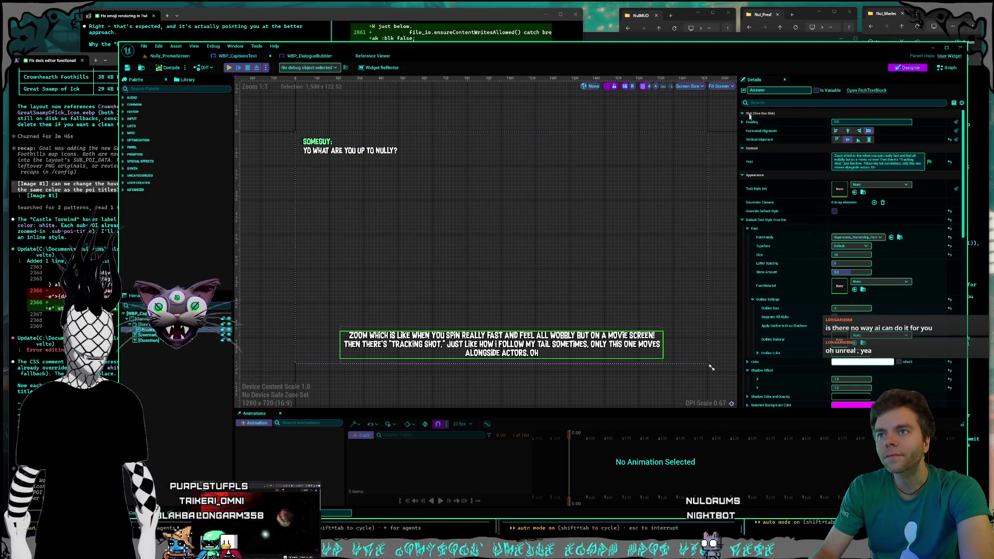
mouse_move(741, 69)
mouse_down()
mouse_move(777, 211)
mouse_move(946, 412)
mouse_up()
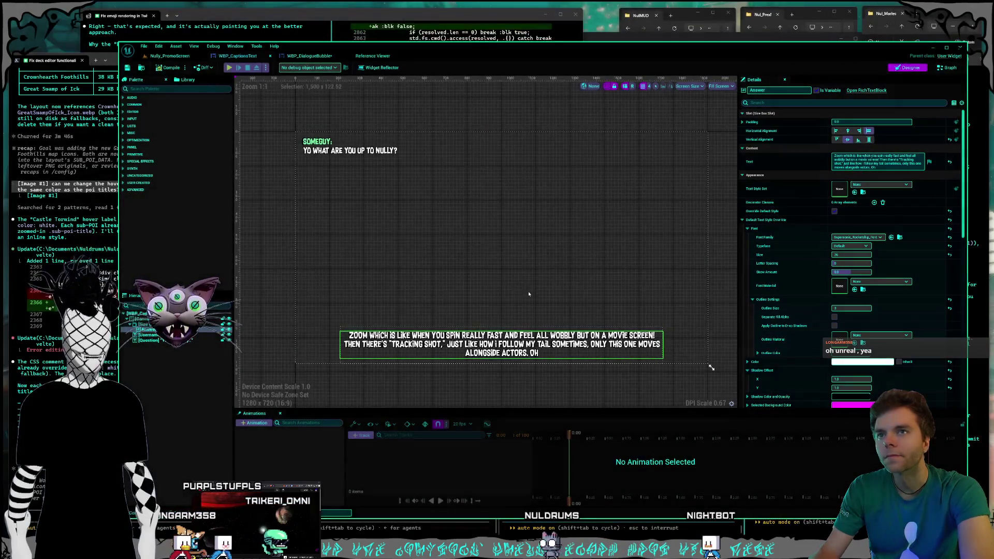
key(alt+Tab)
- Attach the caption settings screenshot and send Claude Code a question about the override text style
key(ctrl+v)
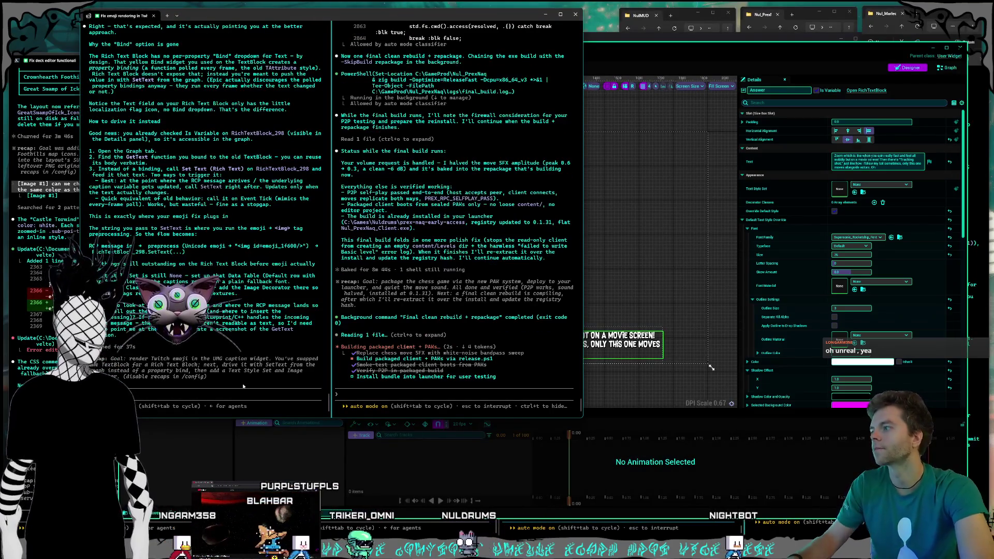
text(wait does )
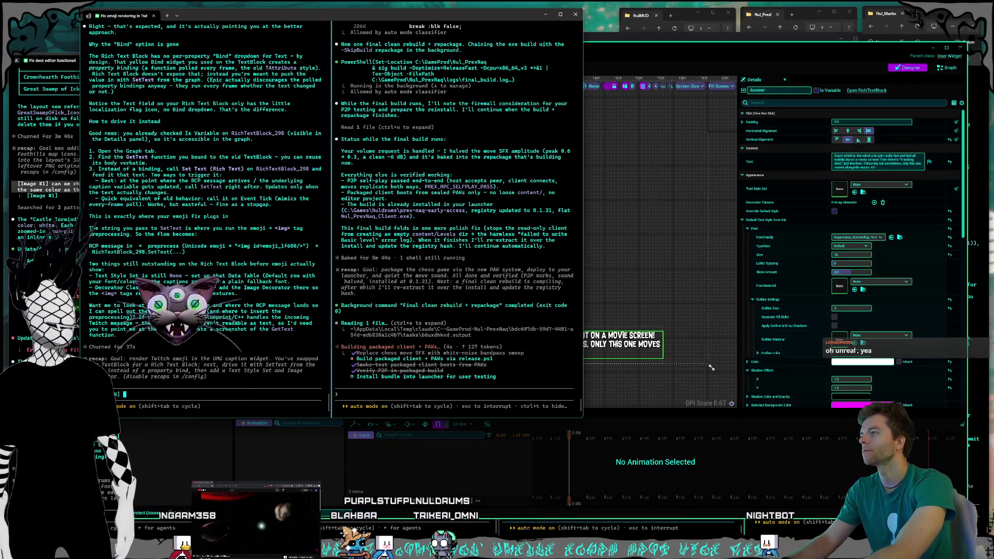
text(my override text style not )
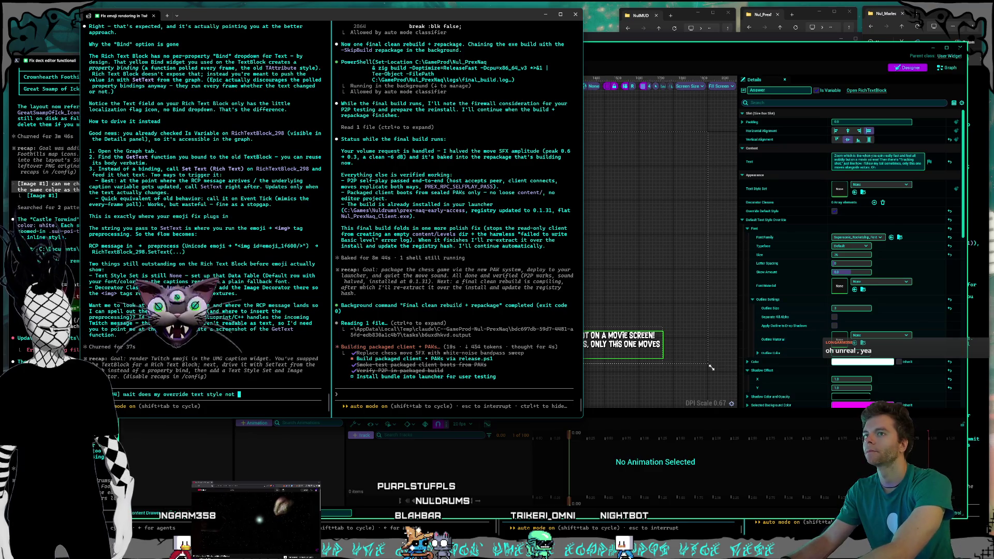
text(work? so)
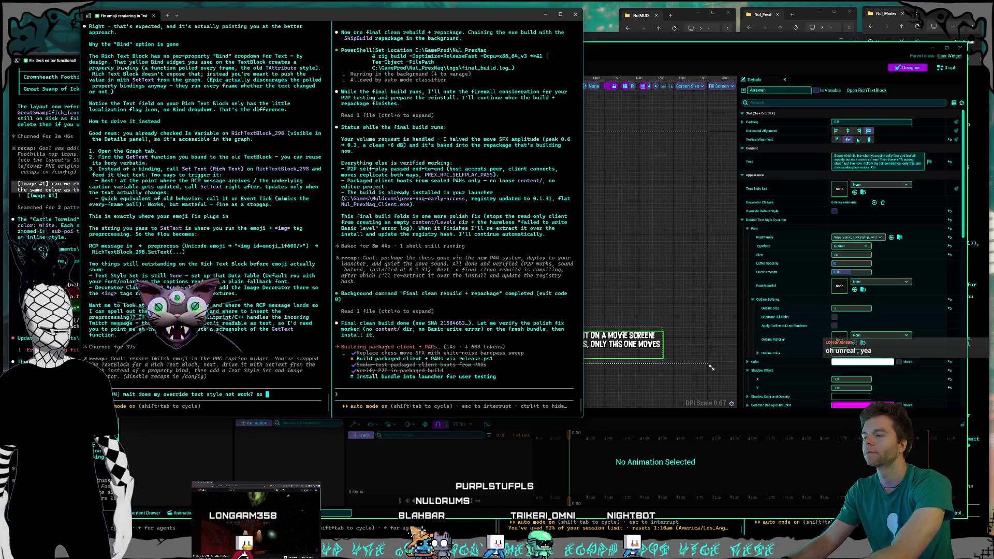
text( i need to make?)
key(Return)
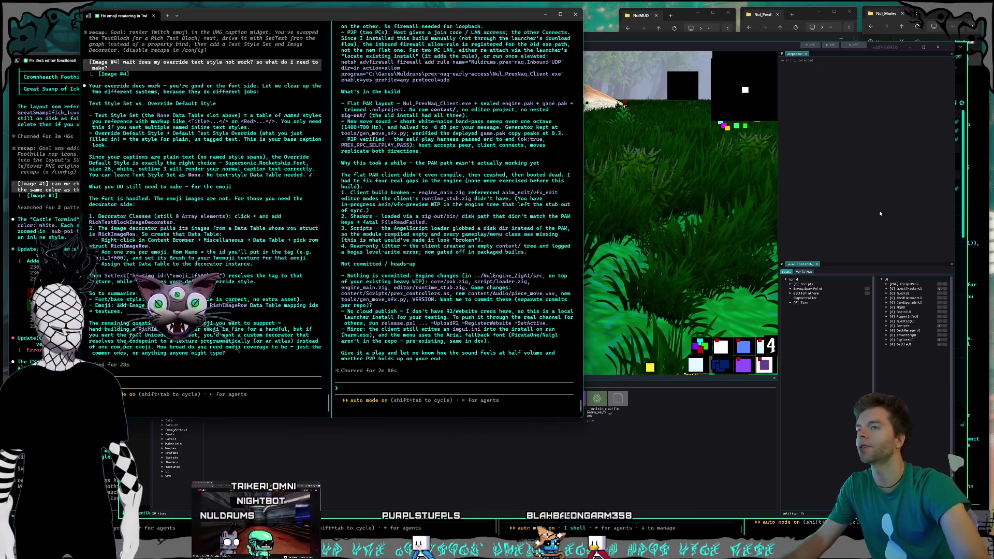
- After Claude explains Text Style Set versus Override Default Style and emoji decorators, return to Unreal
key(alt+Tab)
- Start Play in Editor and open the deck editor with the Tab hotkey
click(274, 47)
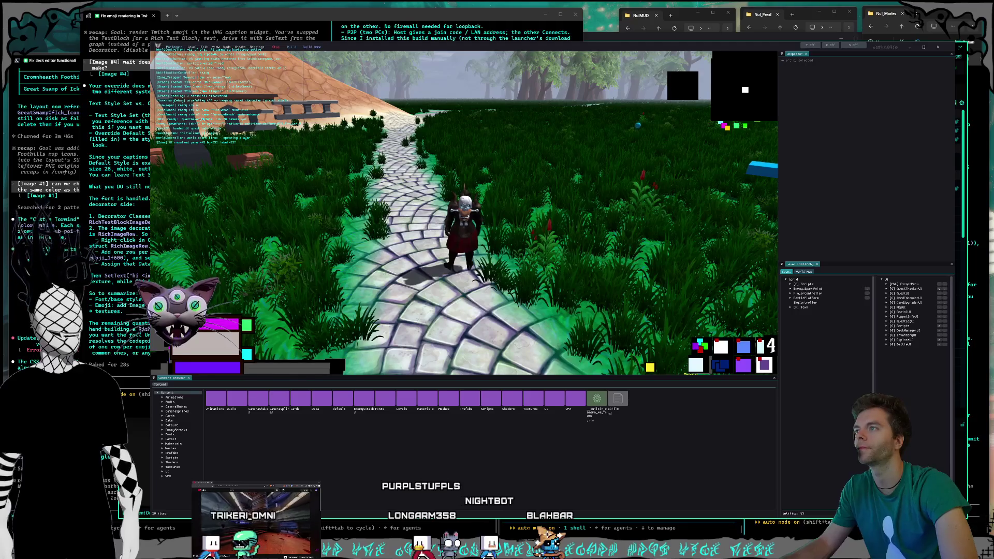
key(Tab)
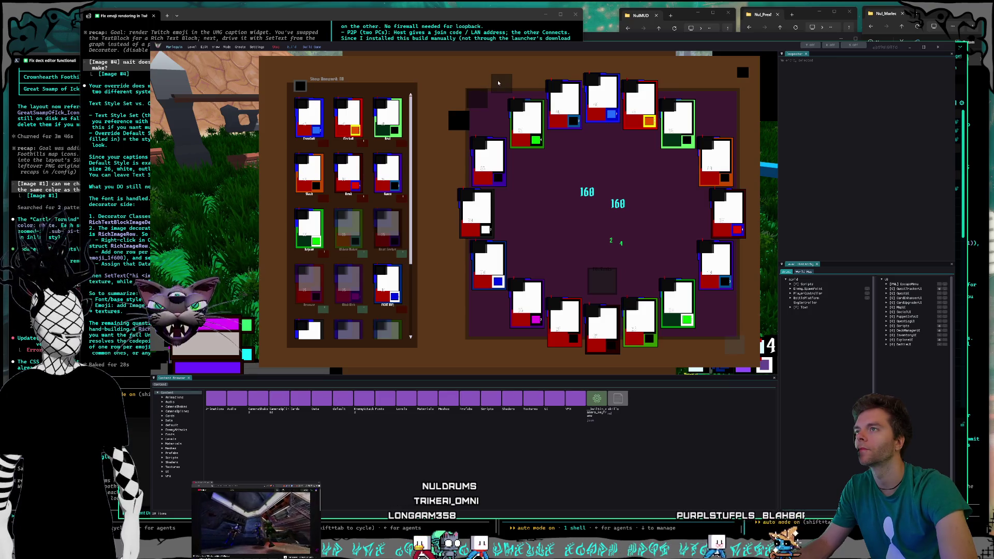
- Clear the ring deck from 160 cards to 0, try deck tab 2, then close the game
click(480, 103)
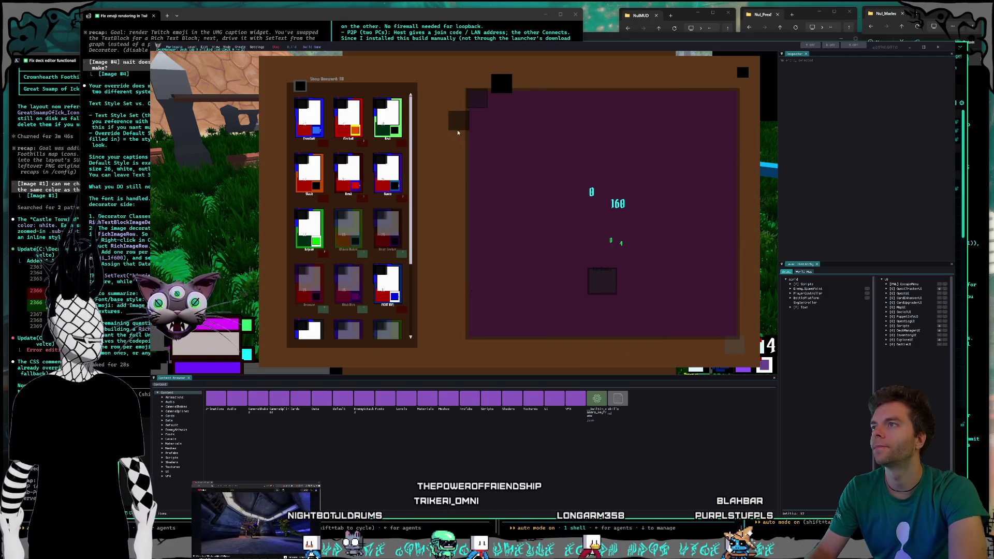
click(475, 101)
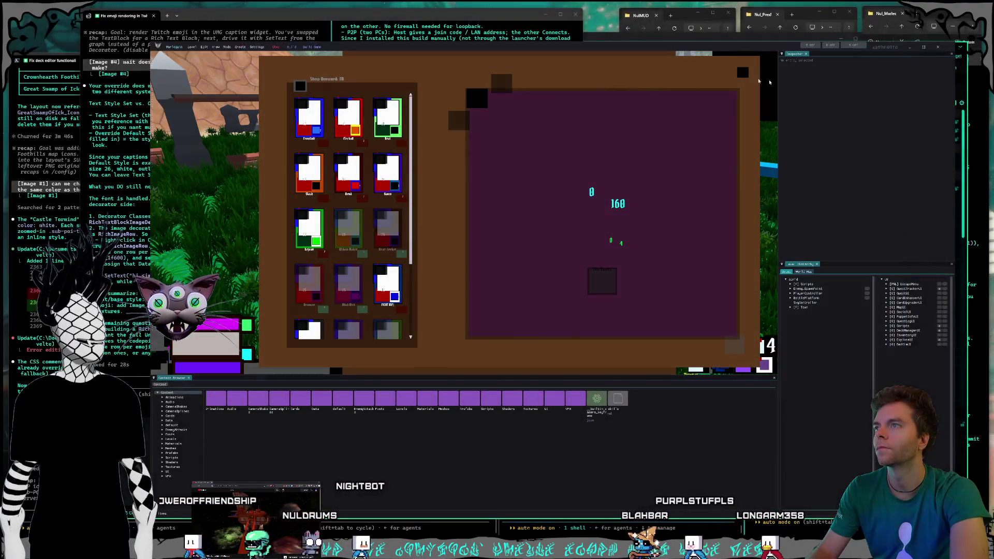
click(937, 48)
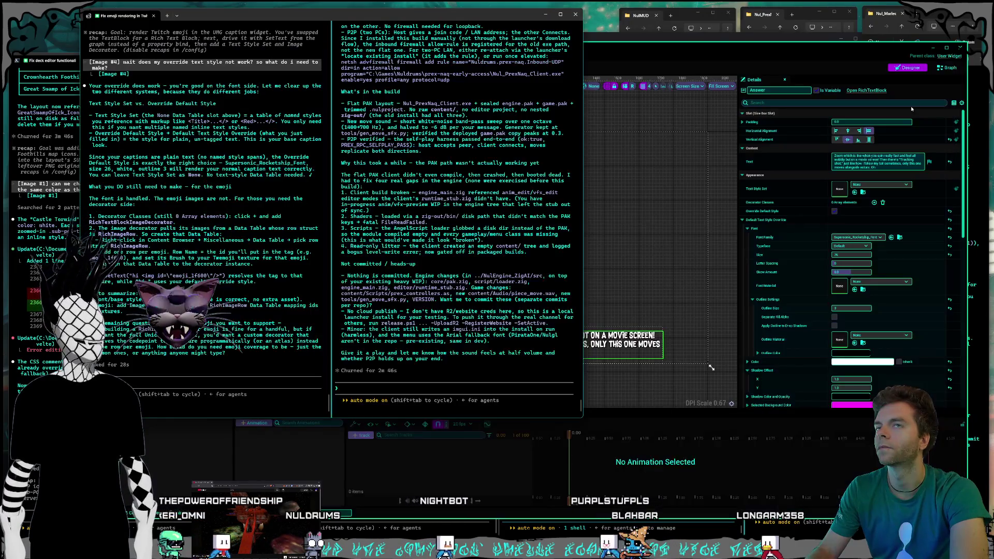
- In the deck editor Claude session, paste the screenshot and dictate a message starting 'Hey I clicked'
click(732, 530)
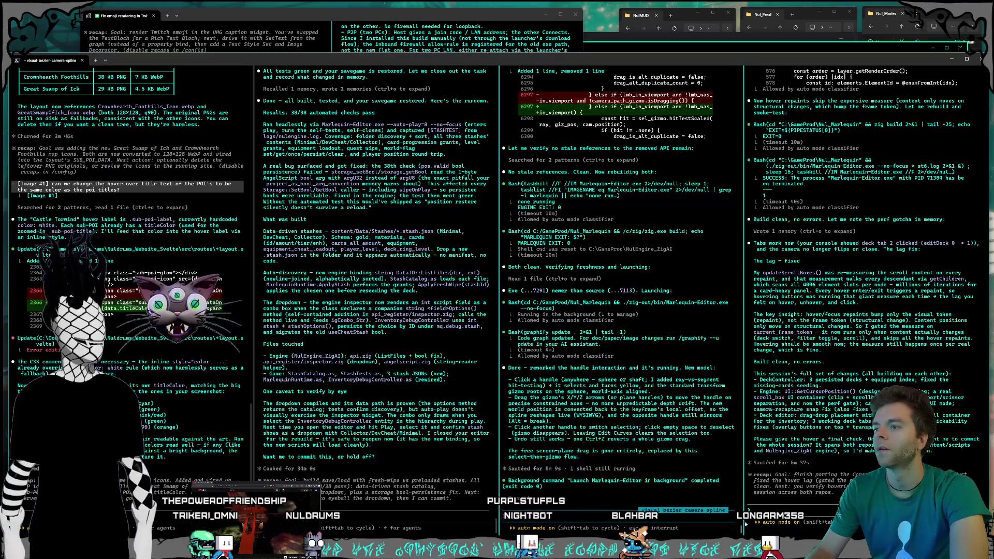
click(783, 515)
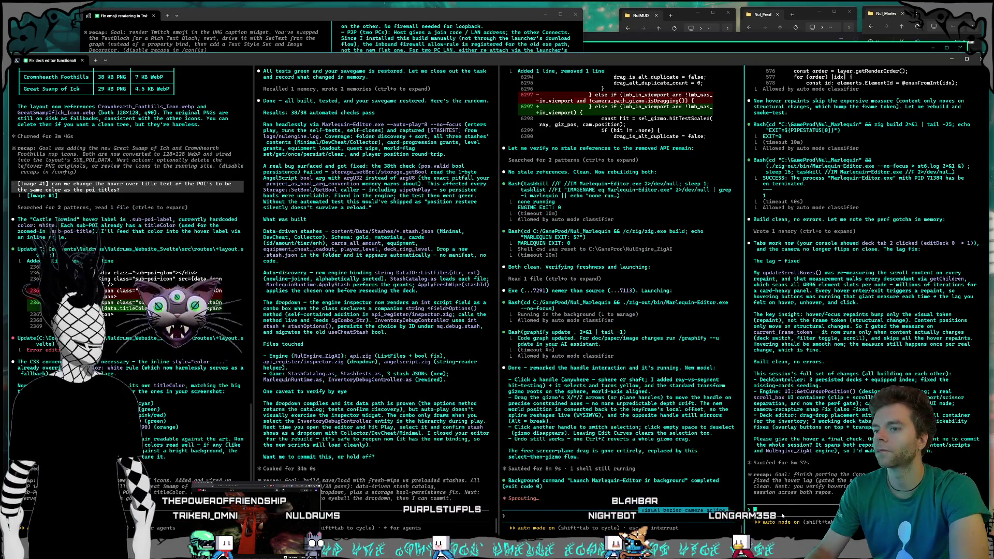
key(ctrl+v)
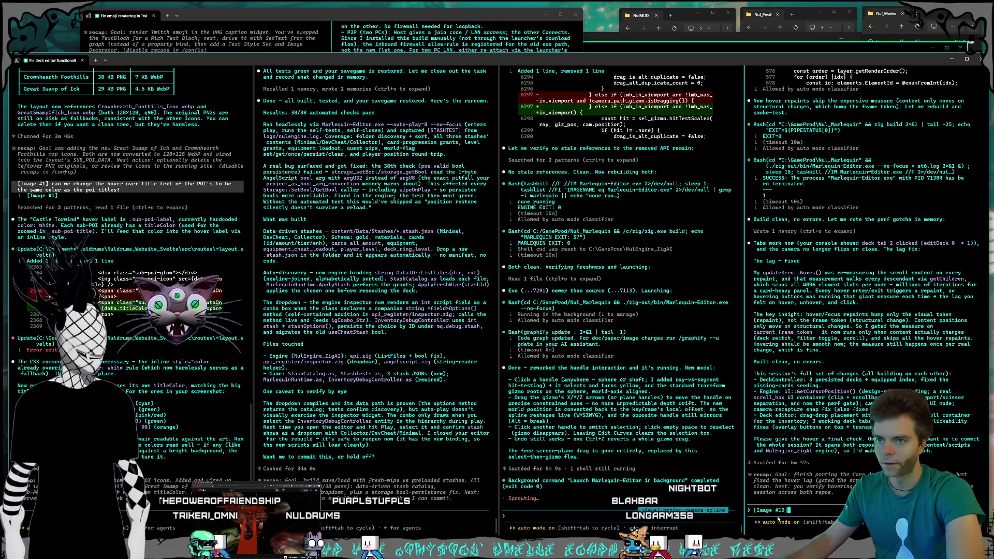
key(super+h)
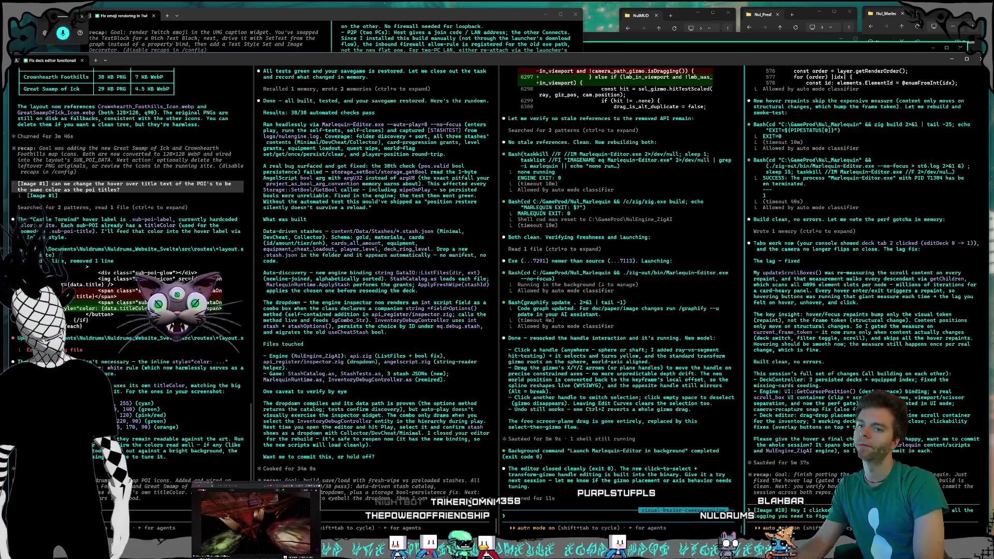
text(n-placement and)
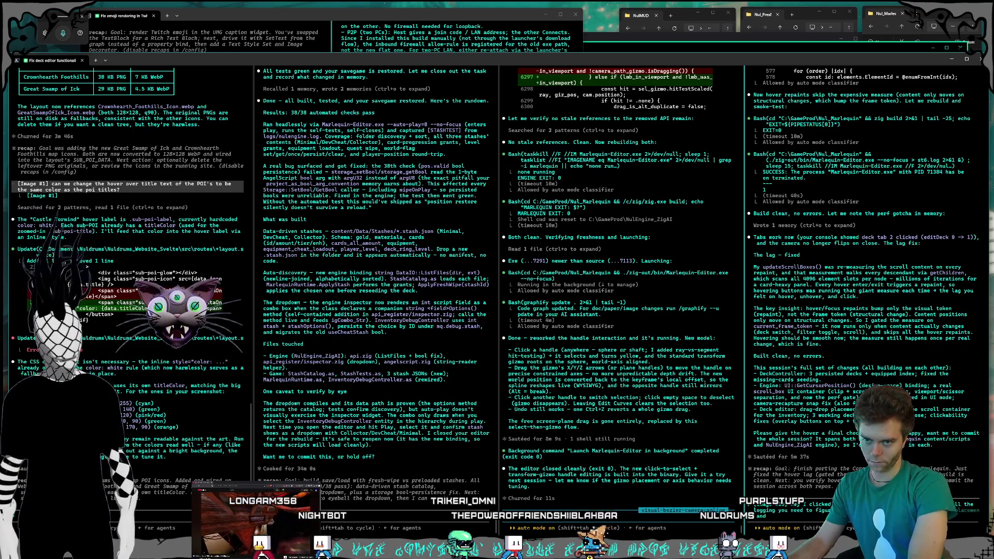
key(Return)
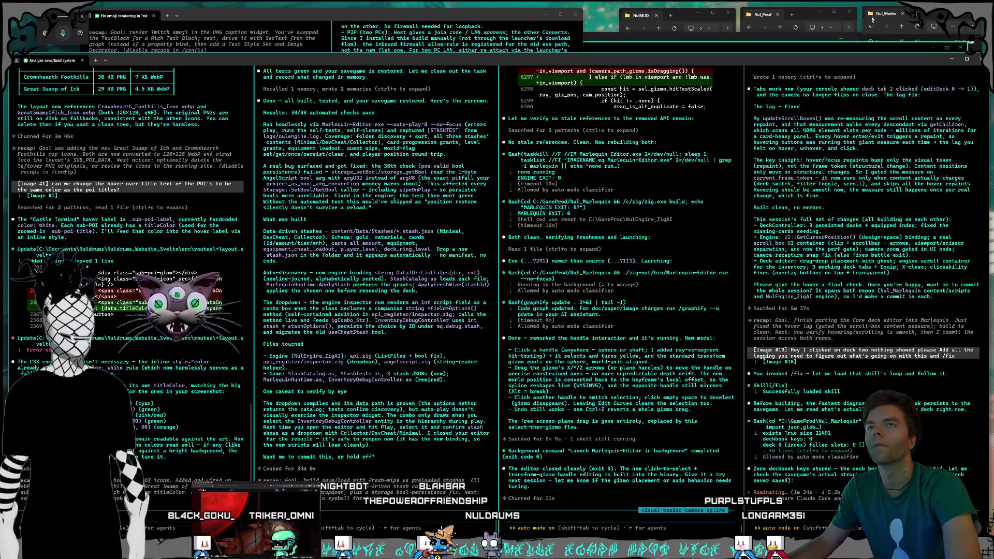
click(911, 42)
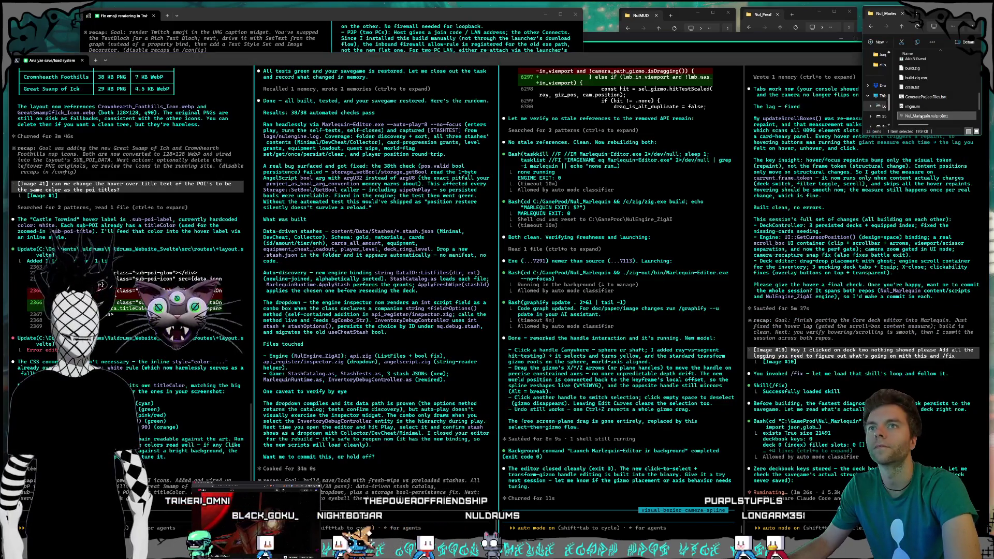
- Launch the Marlequin project and select the InventoryDebugController script under Scripts
double_click(921, 116)
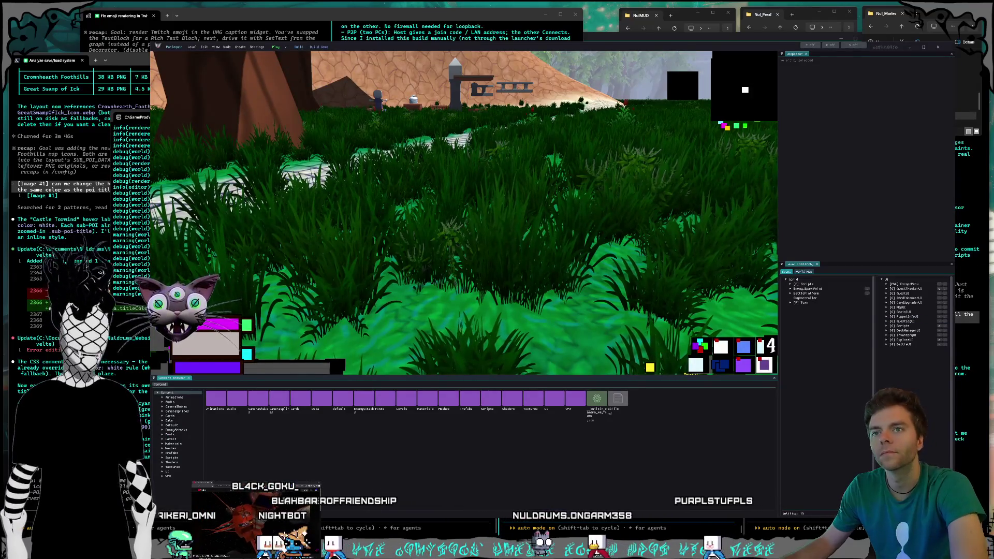
click(791, 285)
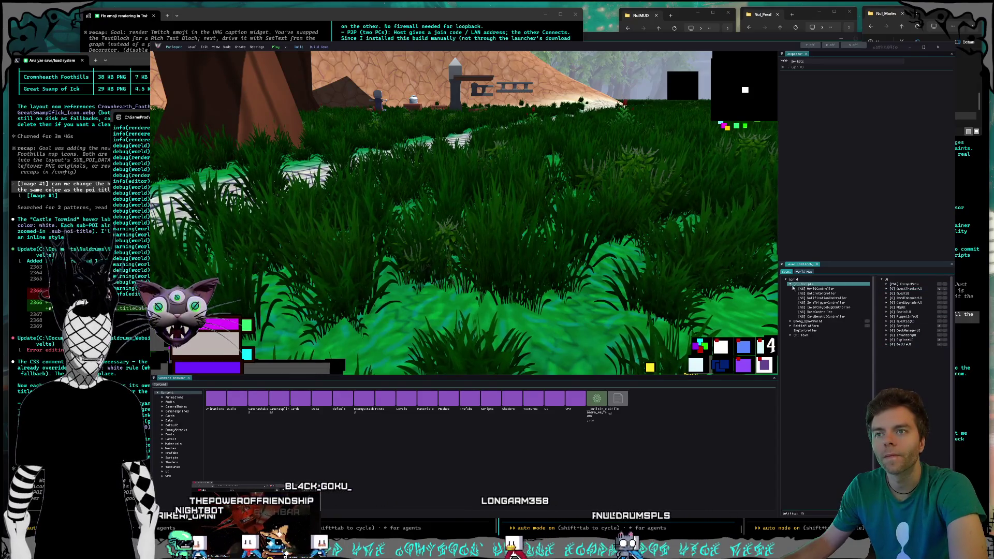
click(826, 308)
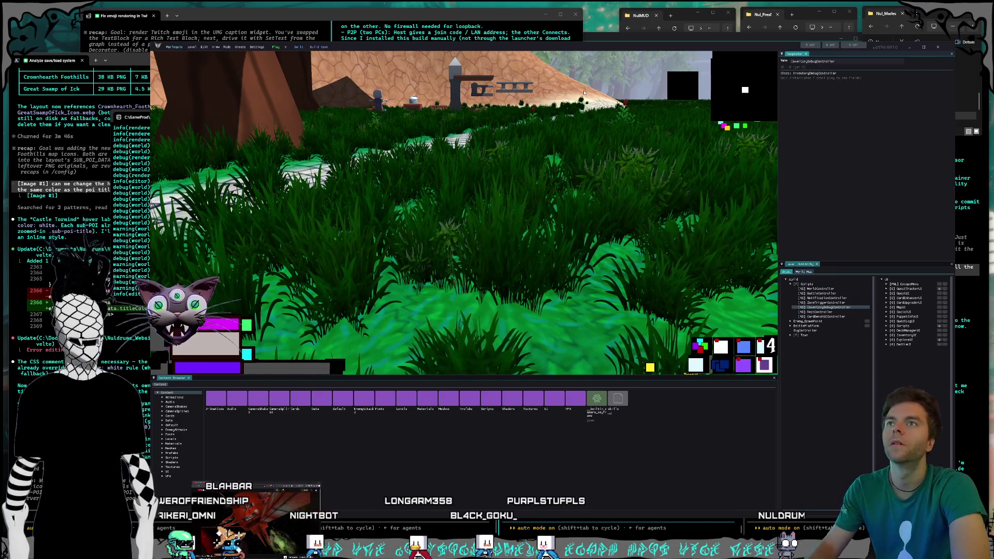
- Screenshot the editor window with Win+Shift+S, then close the Marlequin editor
key(super+shift+s)
drag(150, 41, 952, 417)
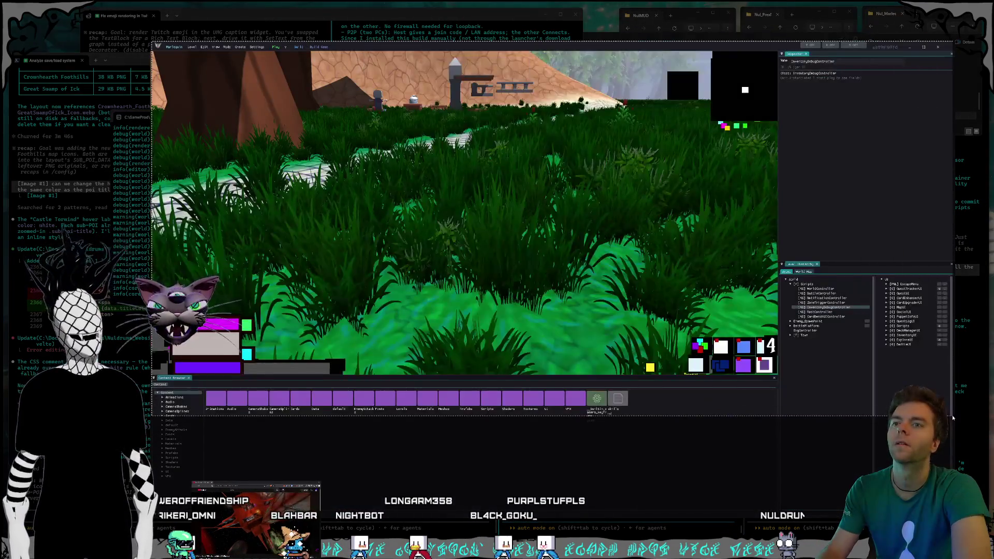
click(937, 47)
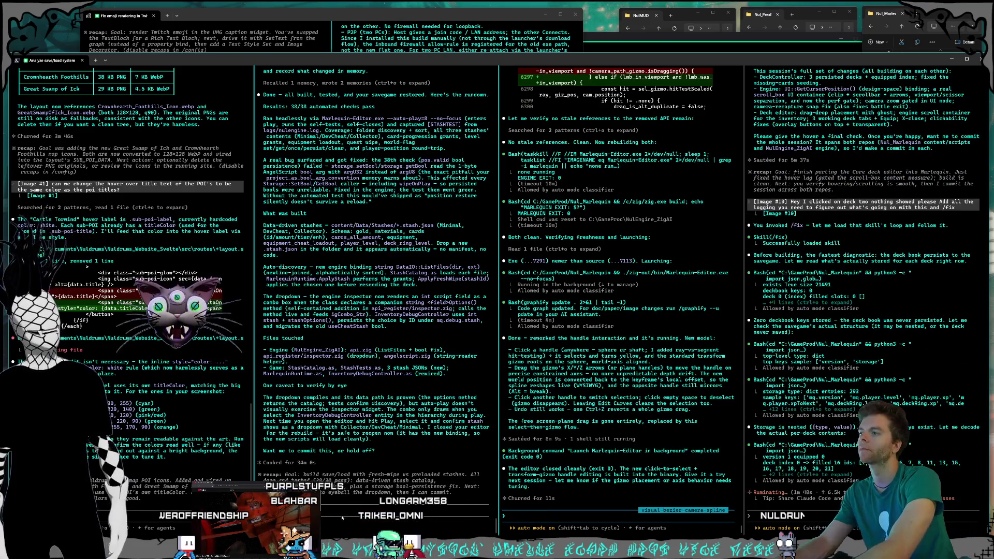
- Tell Claude that clicking the script shows nothing in the inspector to change
text(when i click)
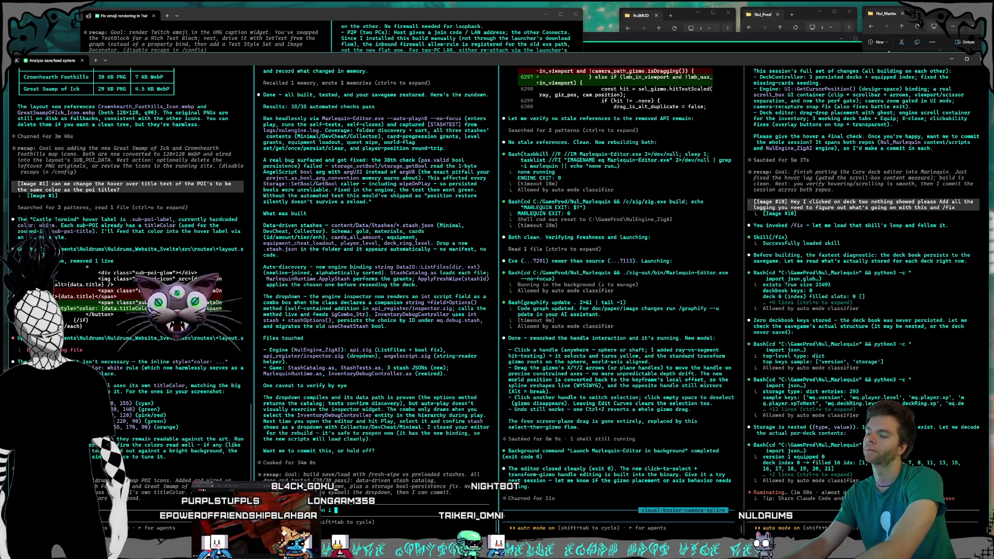
text( on the script)
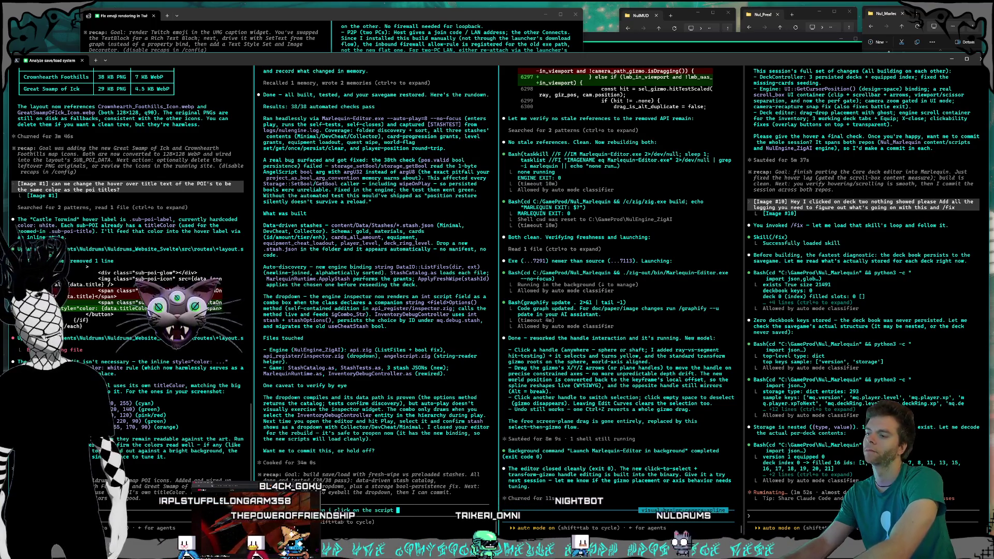
text(in the chang)
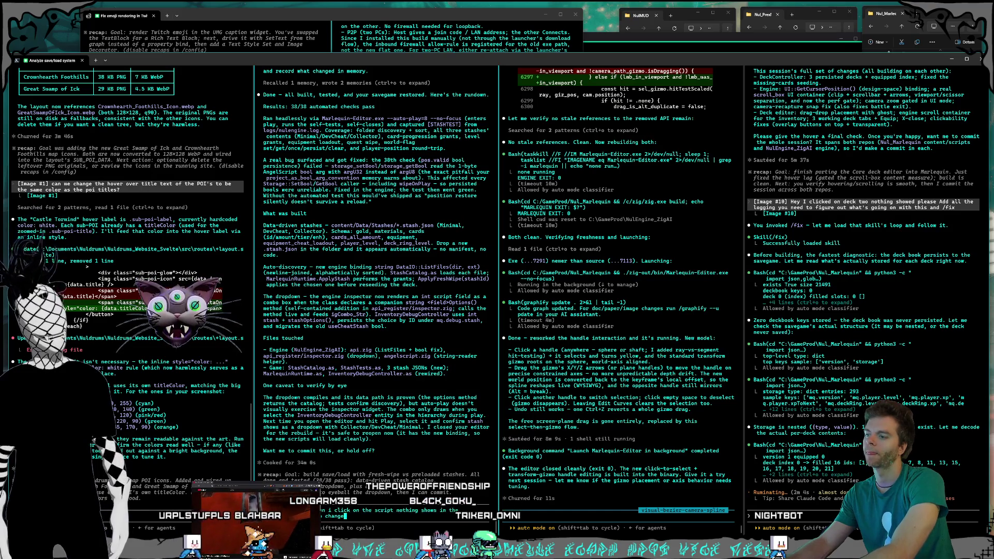
text(e)
key(Return)
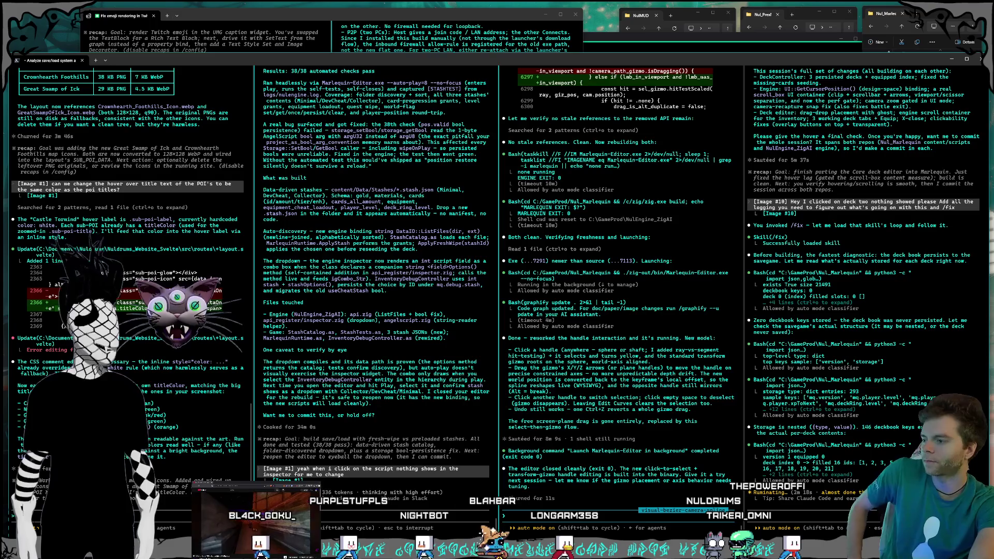
- Add one Decorator Classes entry to the Answer rich text block in WBP_CaptionsText
click(202, 19)
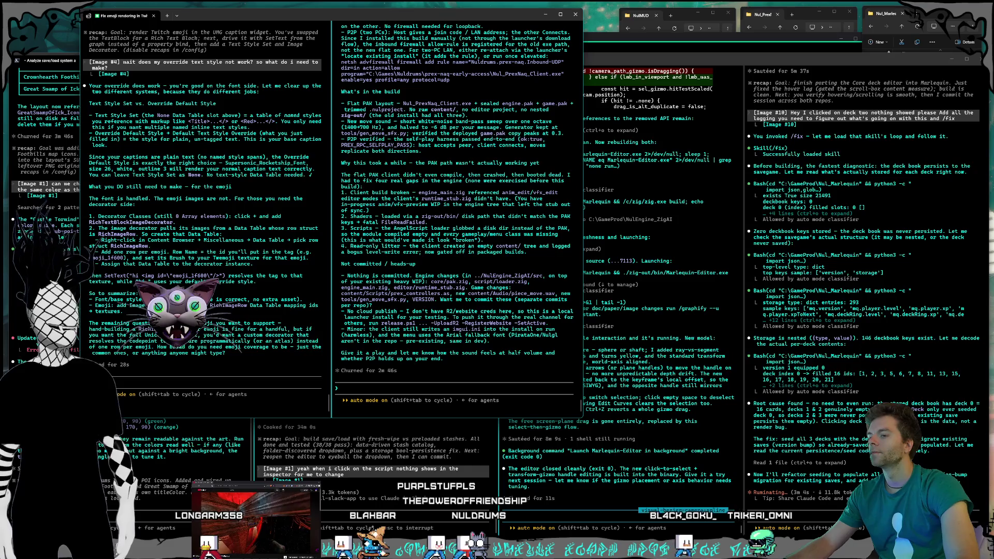
key(alt+Tab)
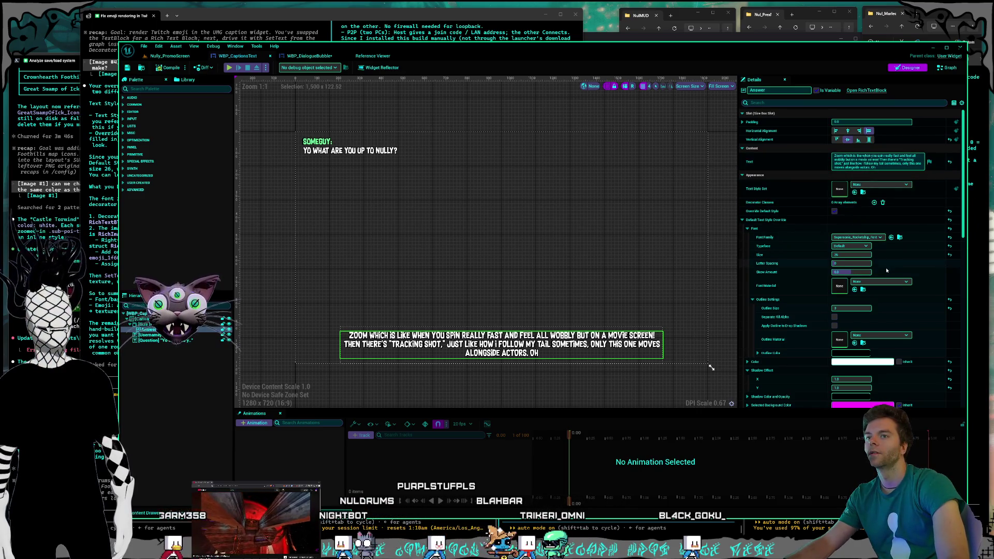
click(874, 202)
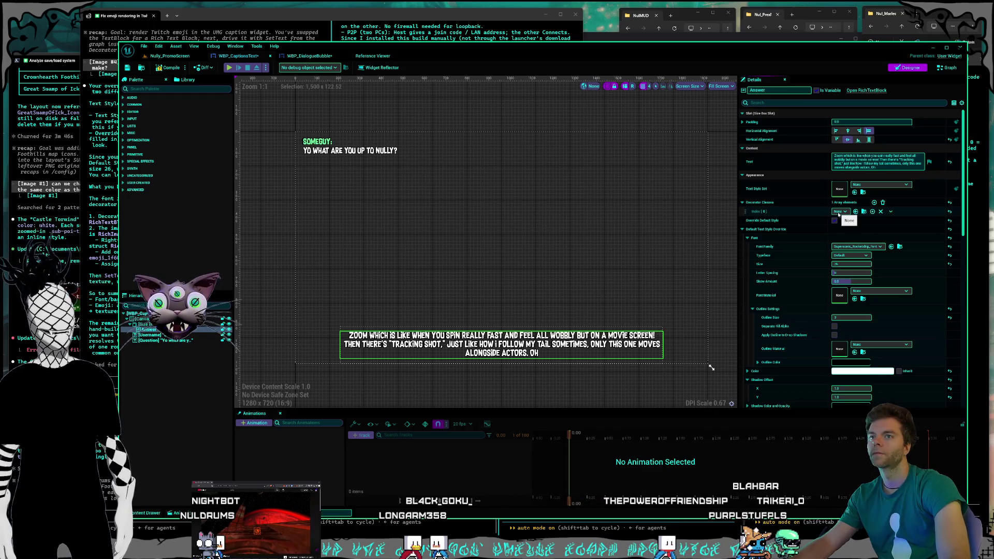
- Open the project's UI > Fonts folder in the Content Browser after clearing the RCP filter
click(172, 57)
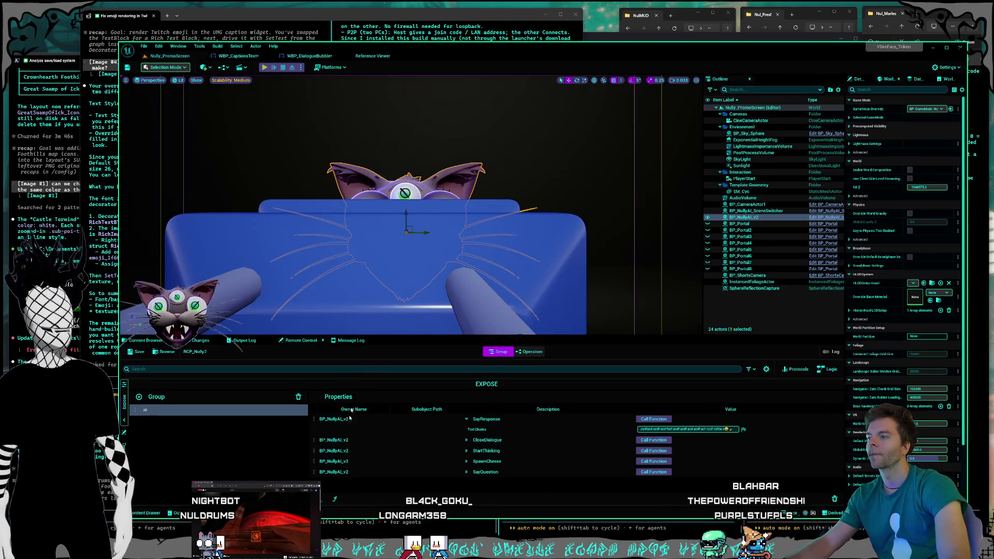
click(144, 341)
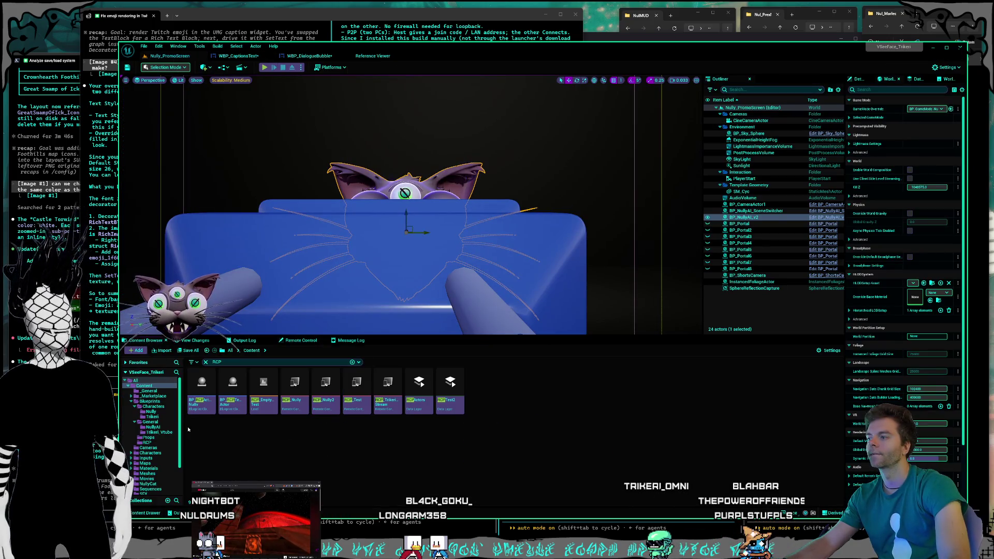
click(145, 468)
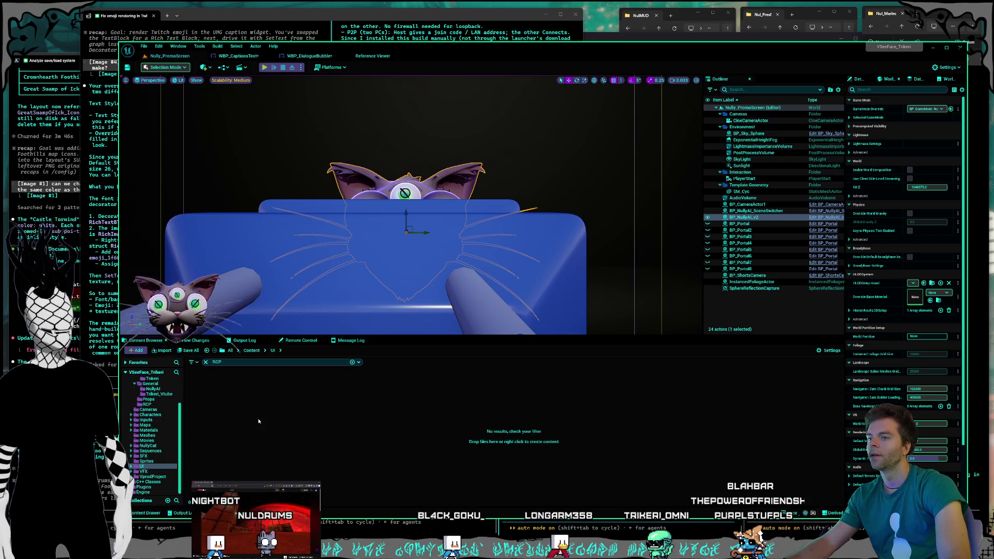
click(205, 362)
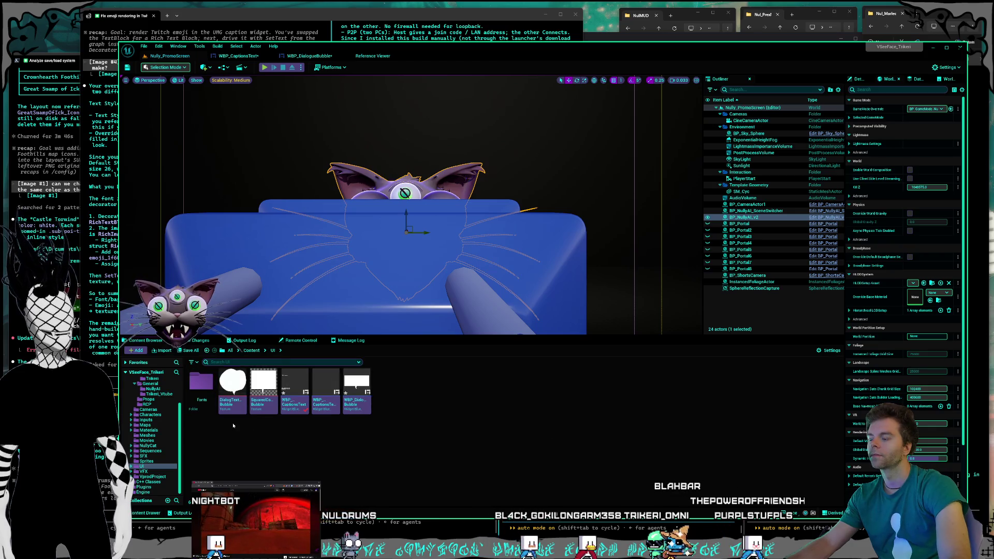
double_click(201, 383)
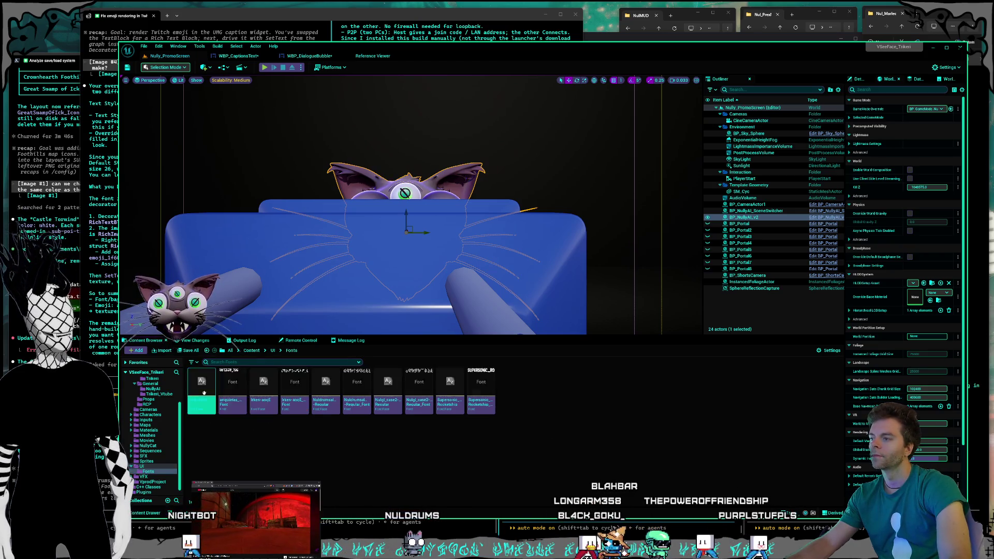
- Browse the new-asset options in the Fonts folder, dismiss them, and return to the Claude Code terminal
right_click(281, 443)
click(265, 434)
right_click(265, 434)
click(249, 438)
right_click(249, 439)
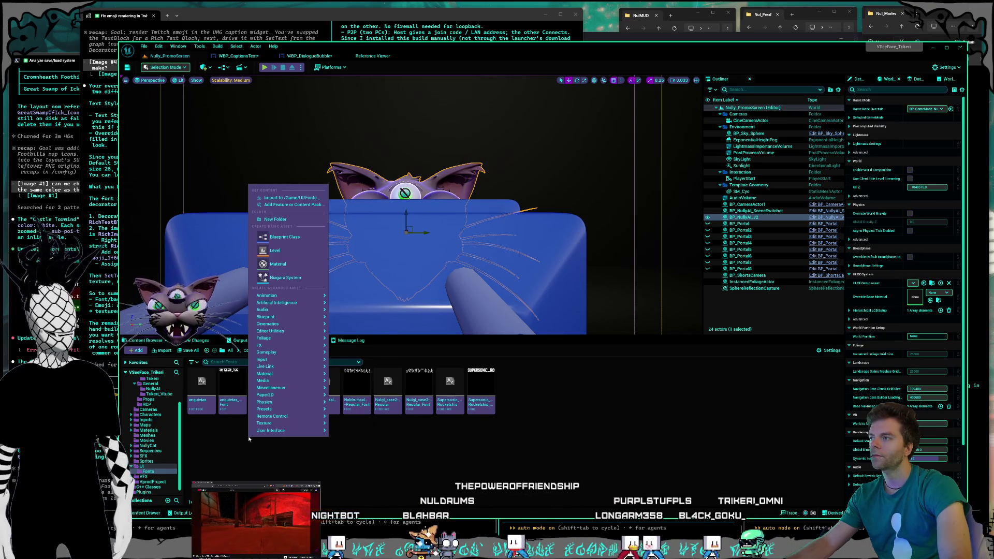
mouse_move(263, 430)
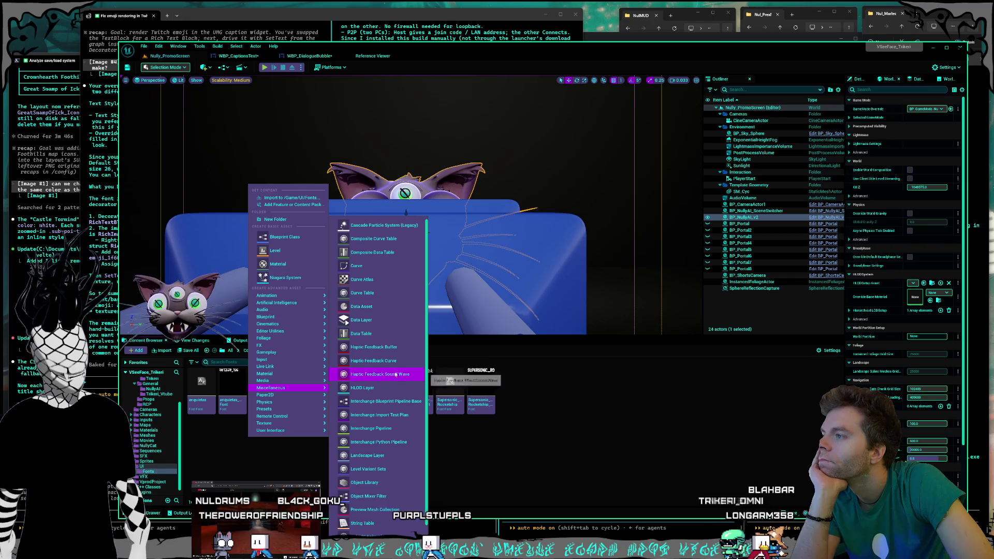
key(Escape)
click(103, 333)
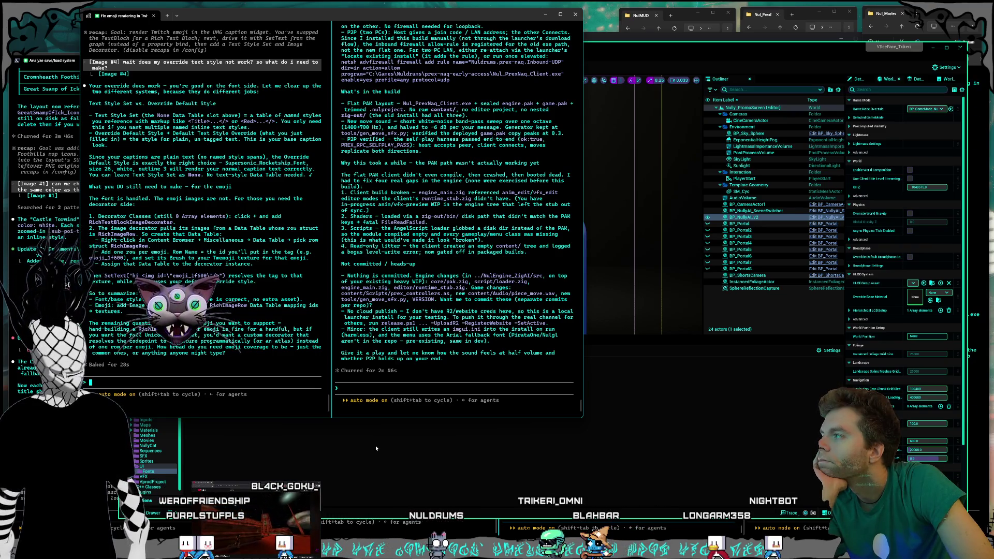
- Screenshot the Decorator Classes Index[0] dropdown in WBP_CaptionsText, which only offers None
click(376, 448)
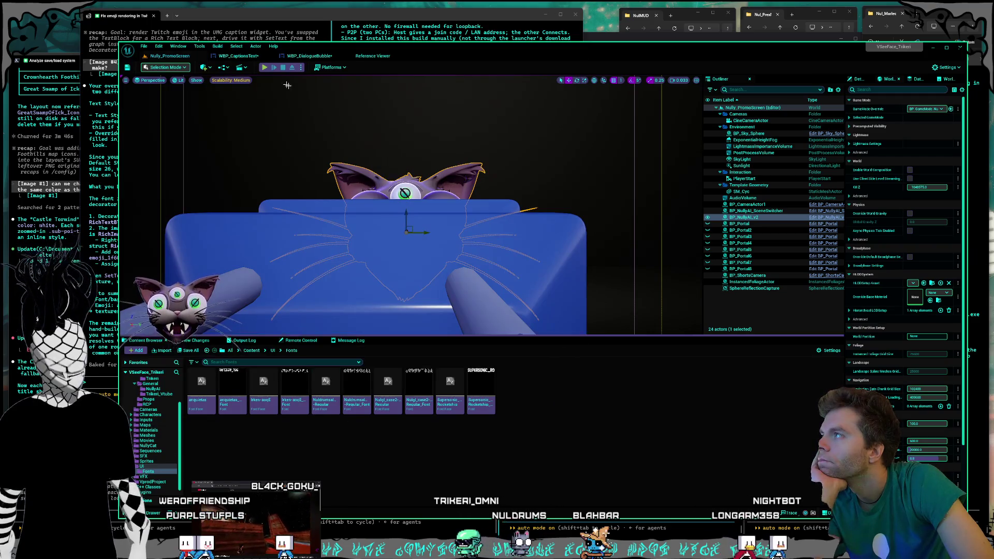
click(238, 55)
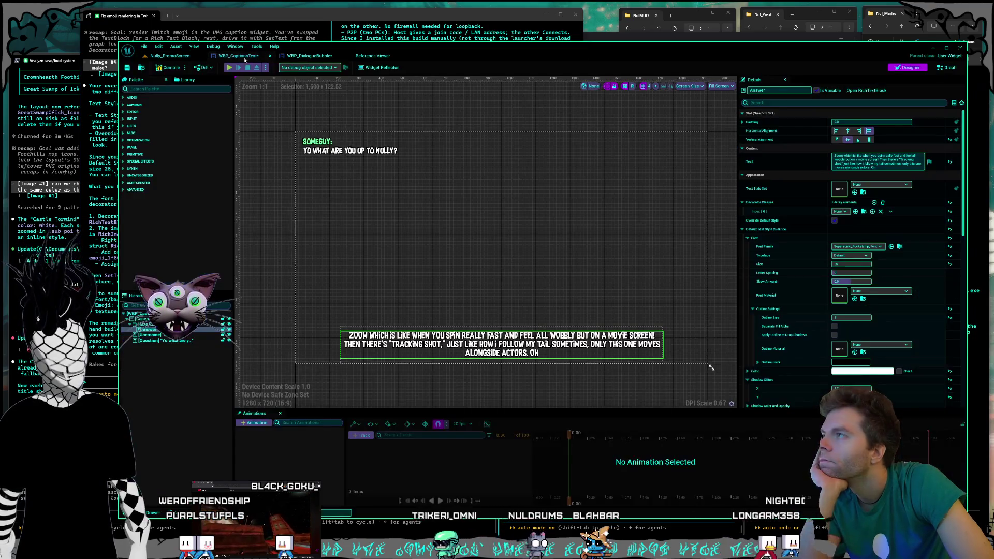
click(839, 211)
key(super+shift+s)
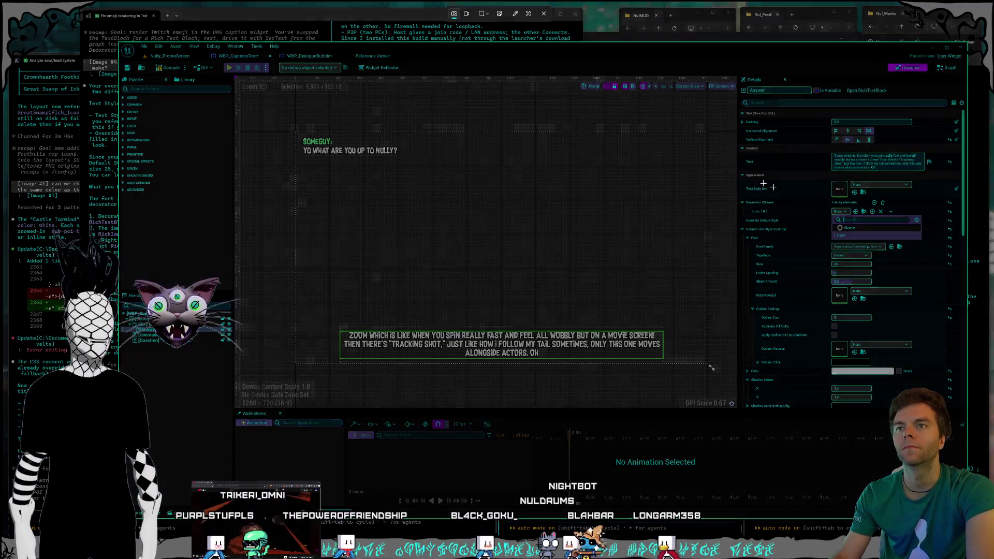
drag(773, 186, 924, 243)
- Paste the screenshot into Claude Code and ask about needing a RichTextBlockImageDecorator
click(260, 15)
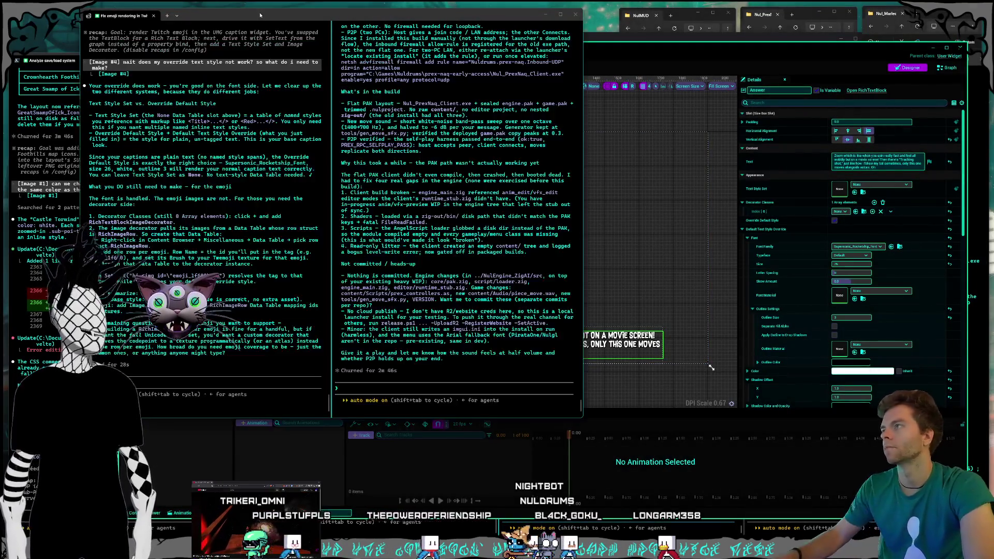
click(210, 383)
key(ctrl+v)
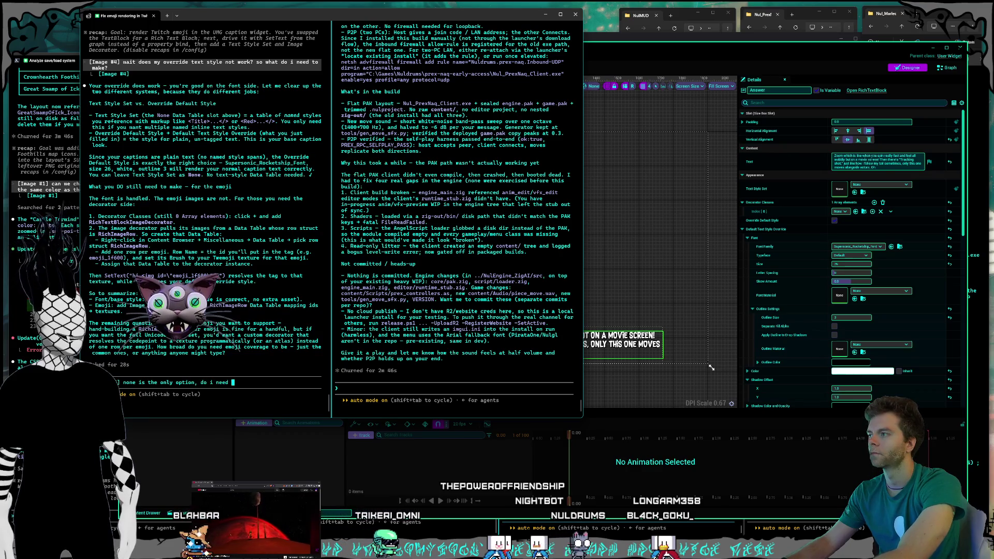
text(to make this rich)
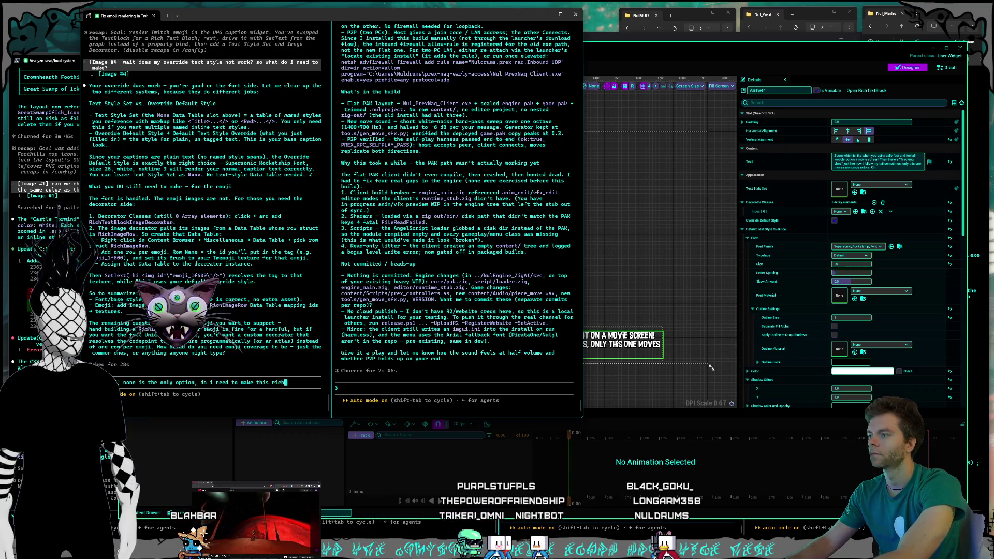
text(textblock)
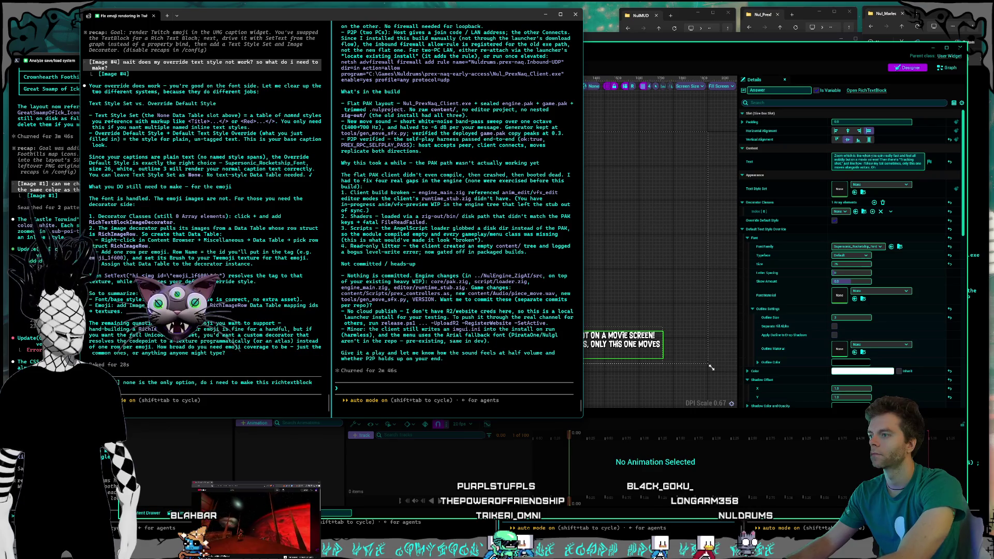
key(BackSpace)
text(imagede)
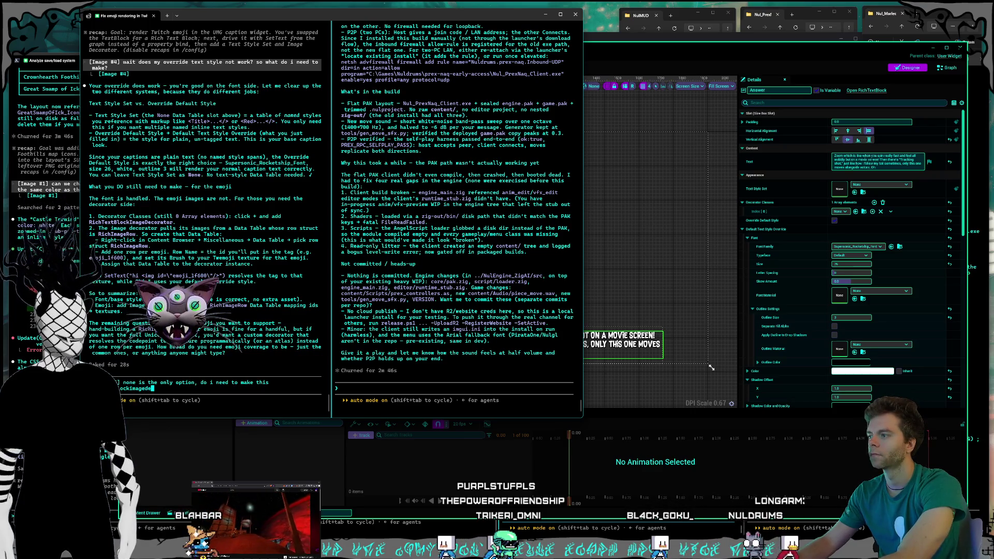
text(corator?)
key(Return)
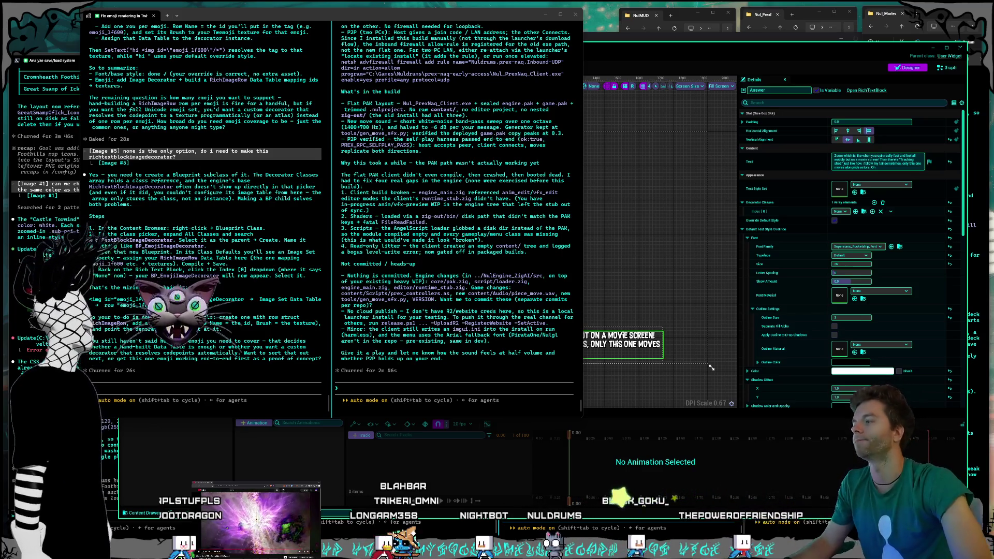
- Create a folder named 'RichText' inside the UI content folder and open it
click(240, 377)
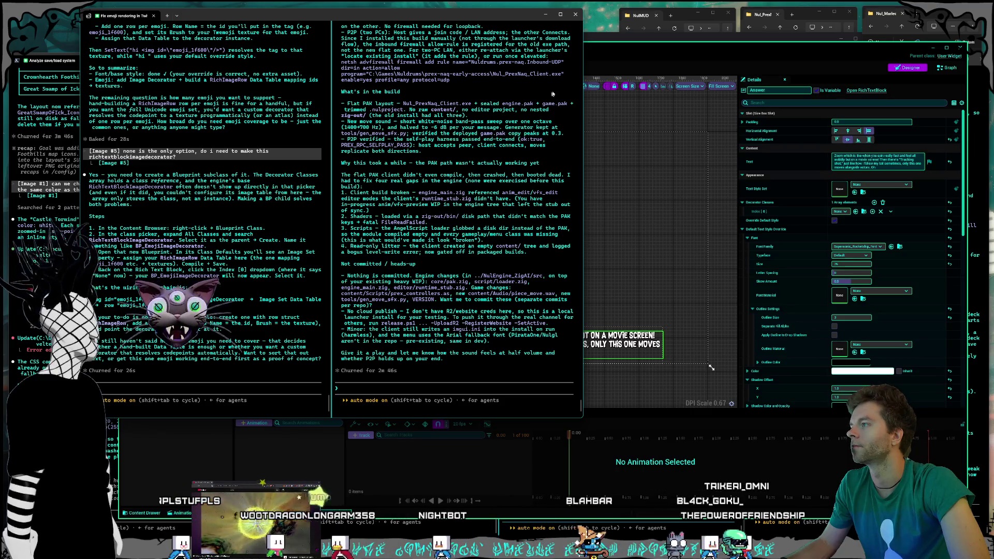
click(606, 53)
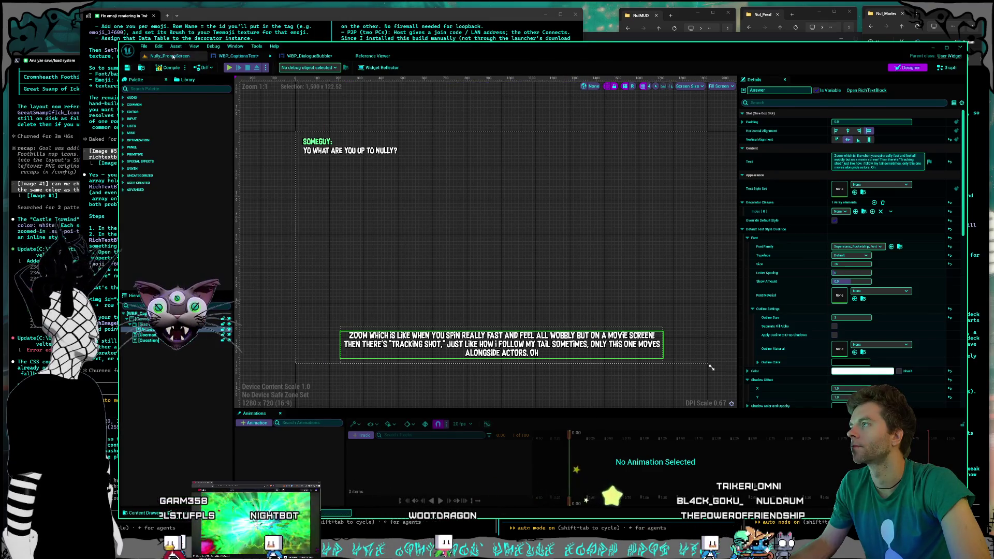
click(170, 56)
right_click(366, 432)
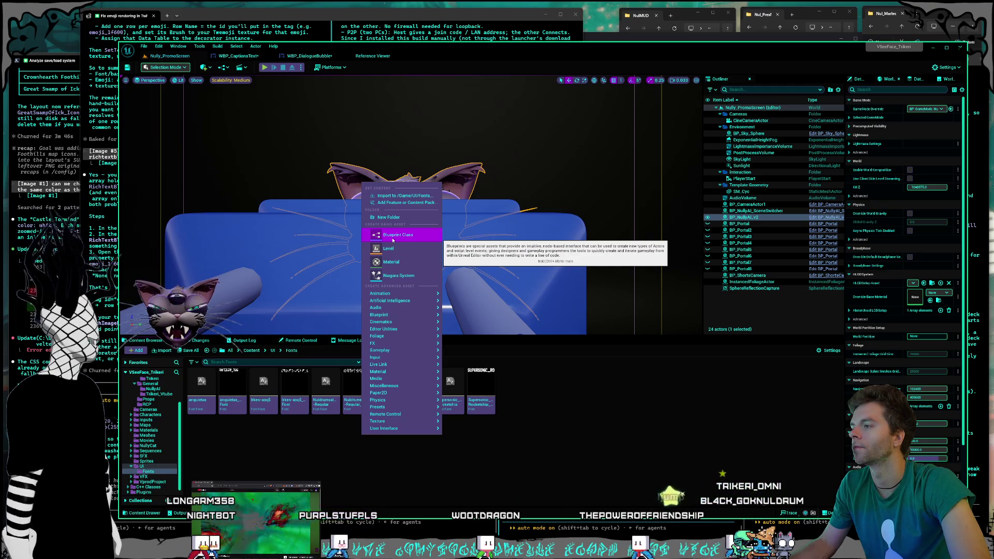
click(273, 351)
right_click(322, 438)
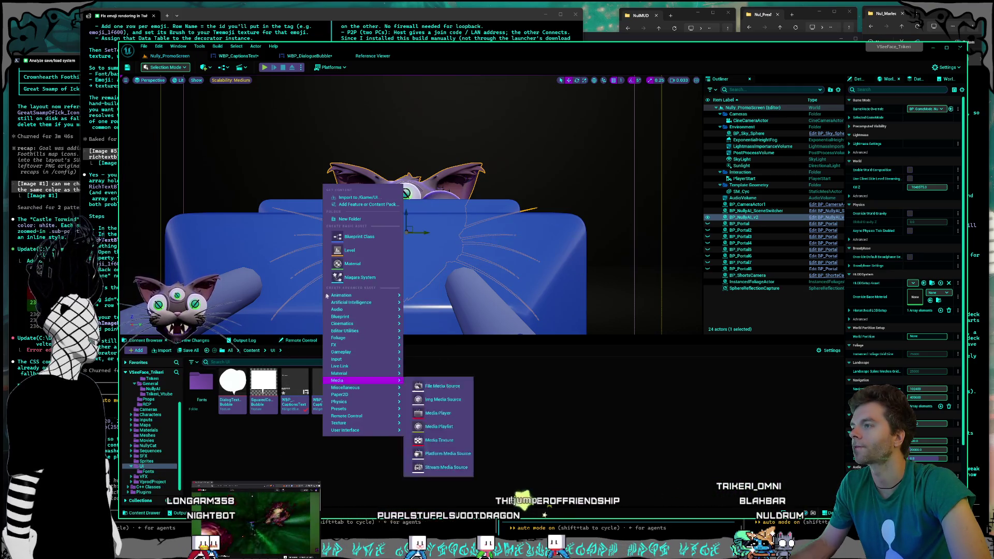
click(352, 216)
text(RichText)
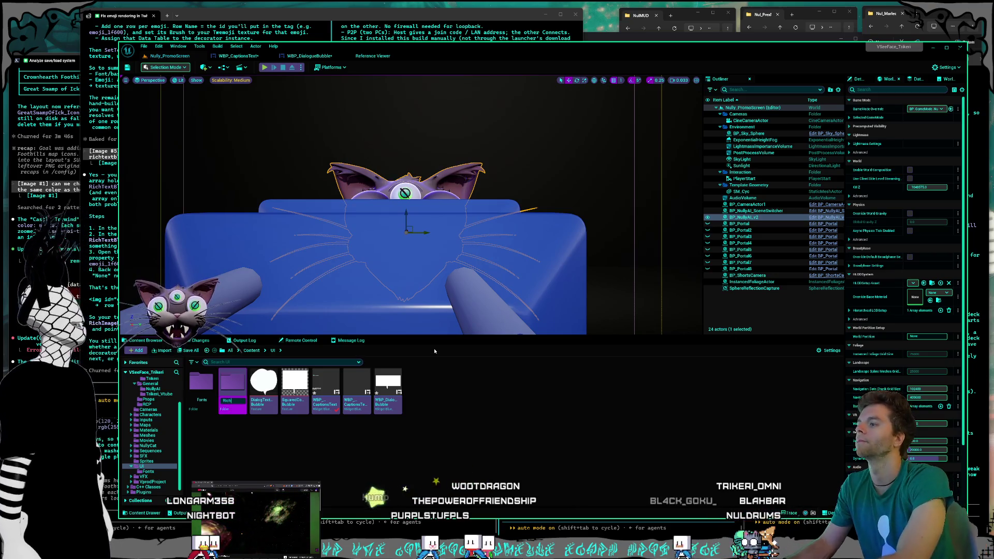
key(Return)
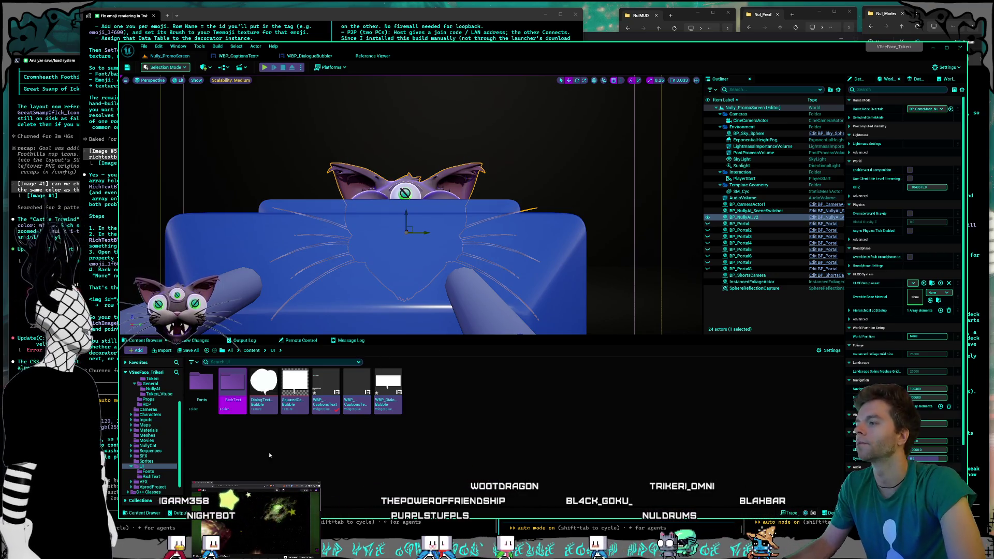
double_click(232, 386)
- Create a new Blueprint Class in RichText with RichTextBlockImageDecorator as its parent
right_click(246, 404)
click(280, 203)
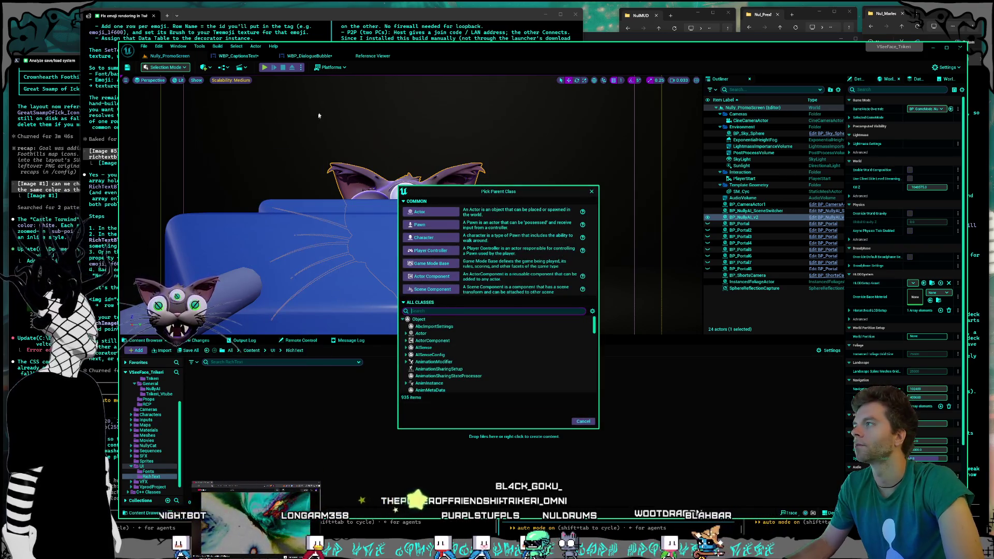
click(302, 14)
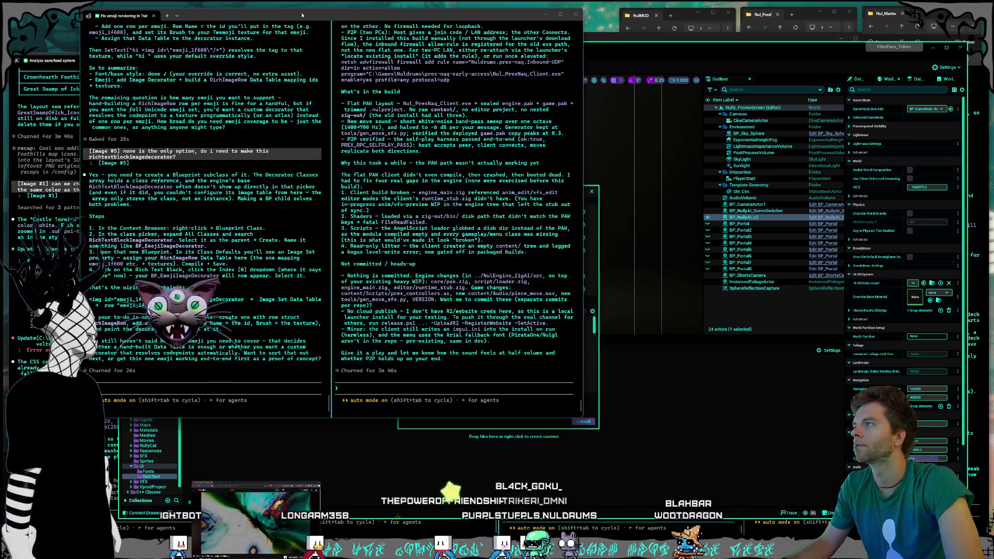
click(721, 374)
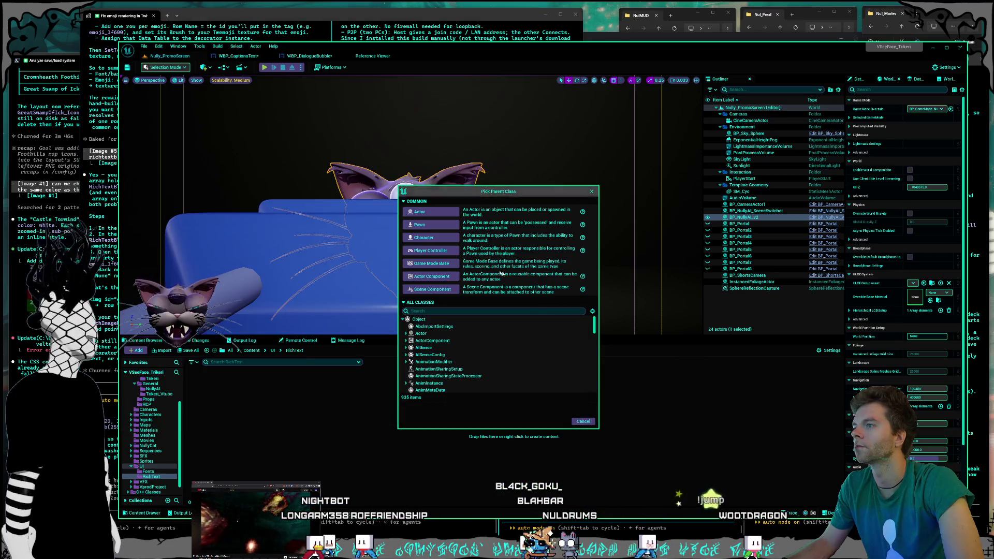
text(richtextblo)
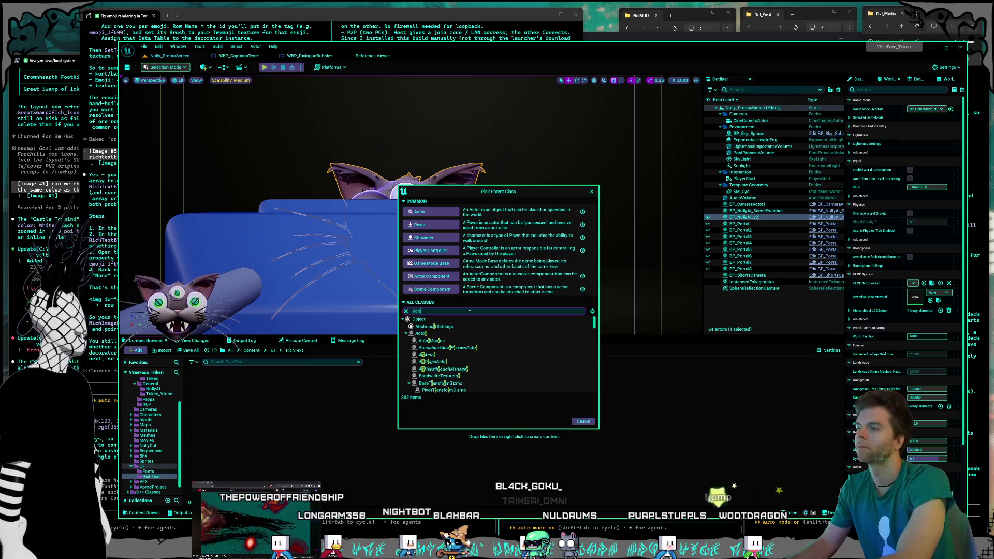
text(ckim)
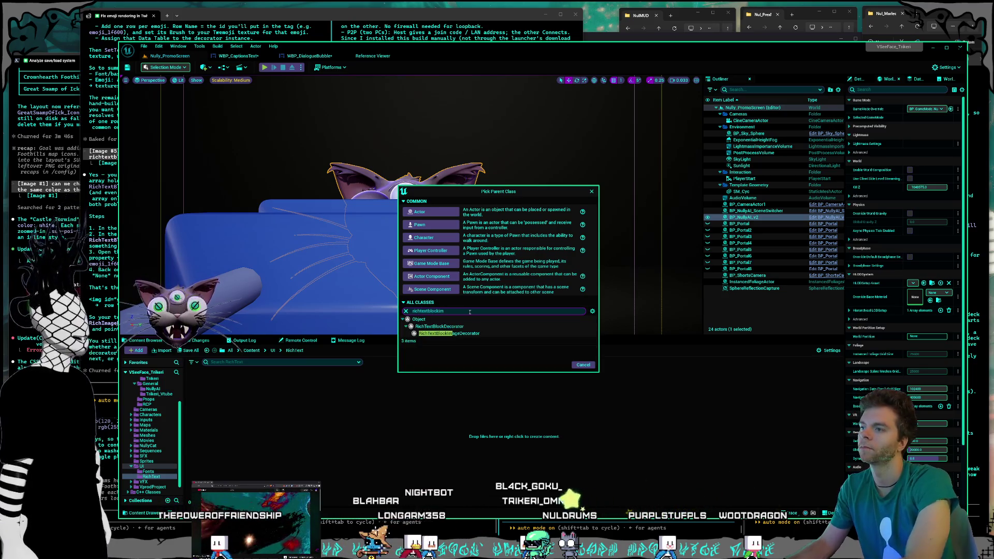
click(452, 334)
click(557, 365)
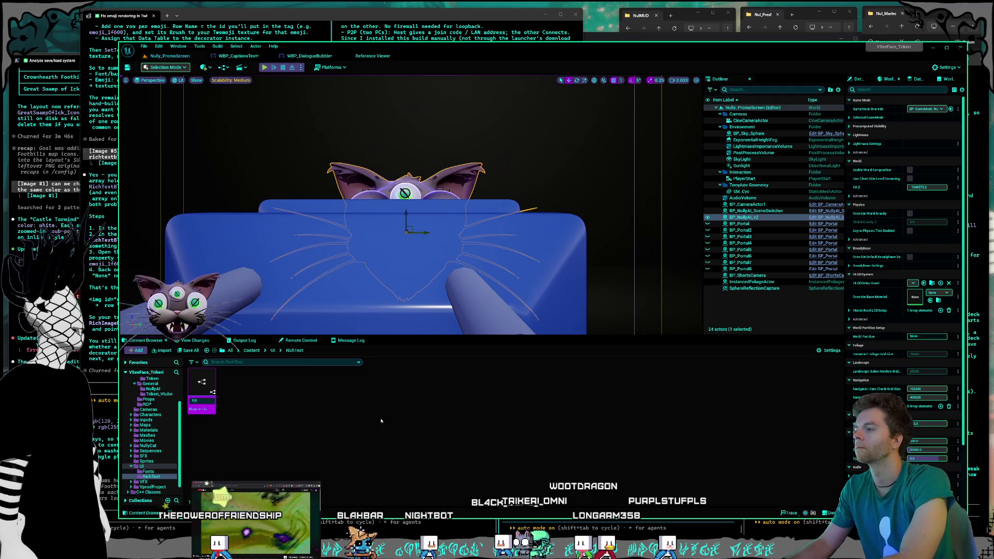
- Commit the new decorator Blueprint's default name, then open and close its editor
key(Return)
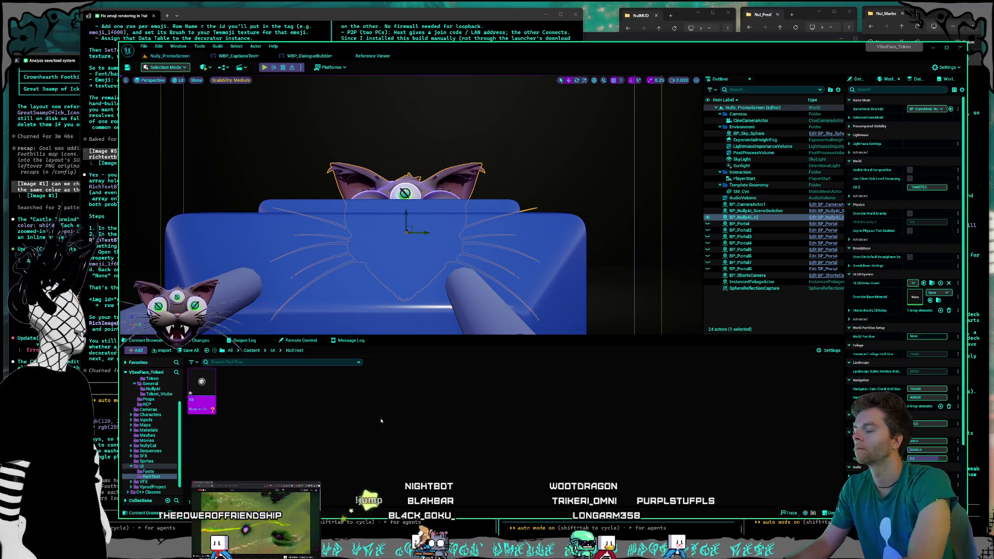
double_click(201, 396)
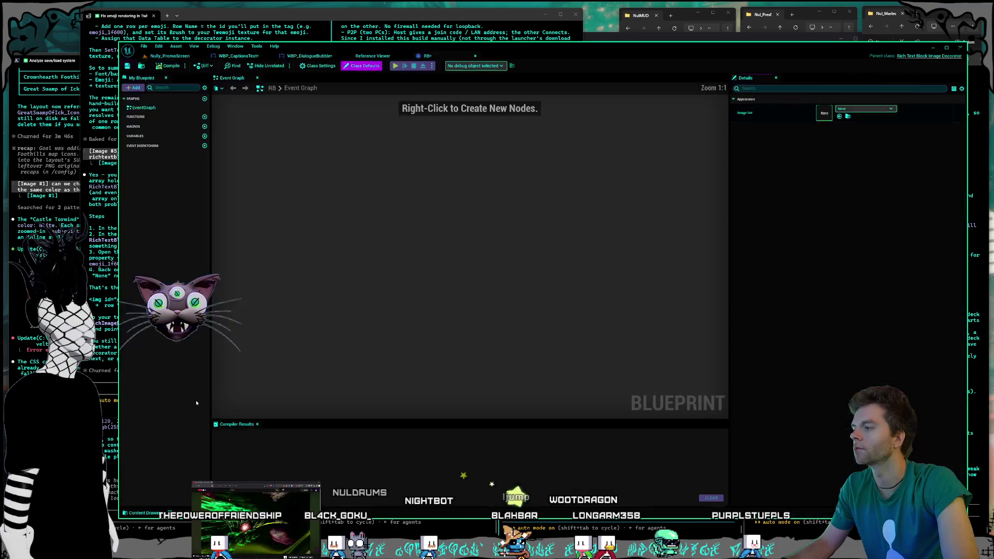
click(476, 55)
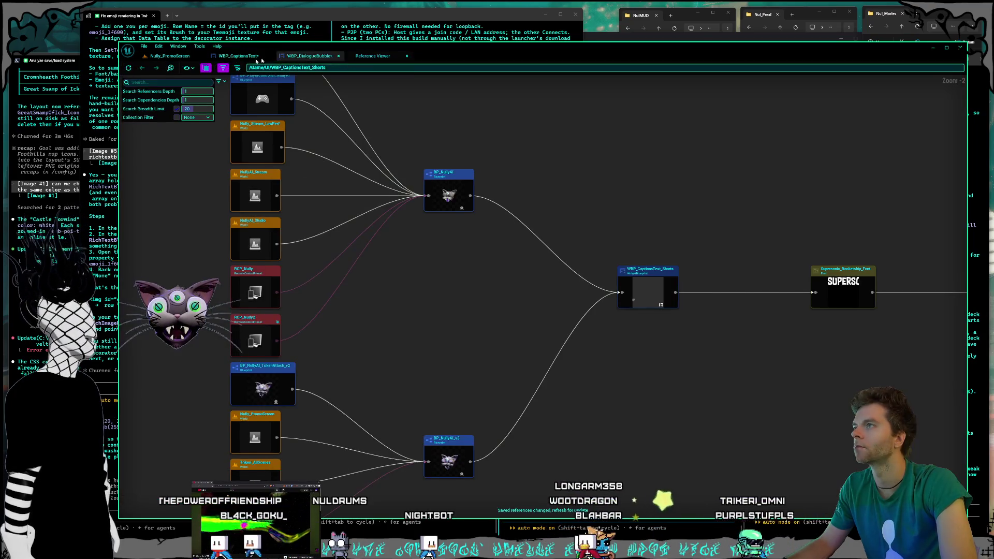
click(169, 56)
- Rename the decorator Blueprint asset to RTBID_Emojis
right_click(190, 406)
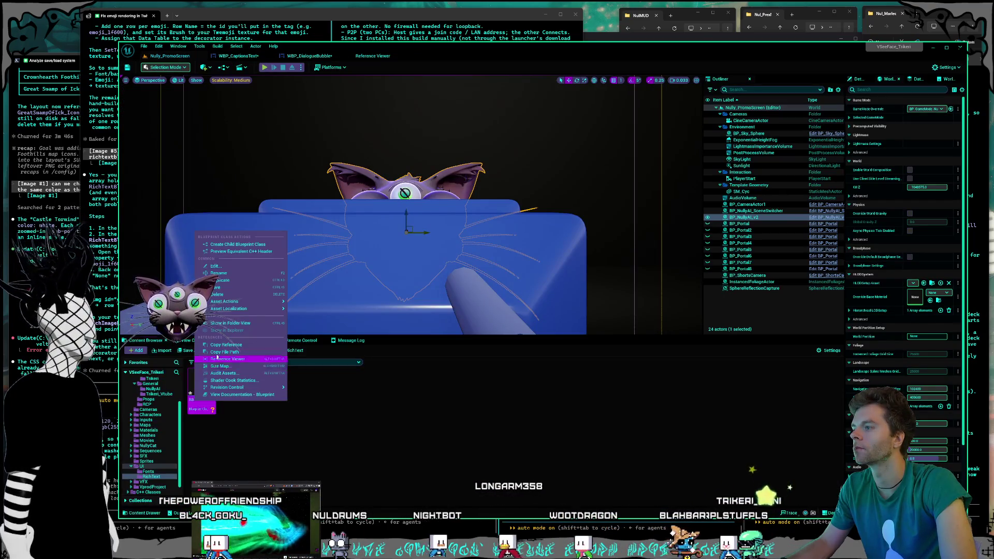
click(232, 273)
text(RTBI)
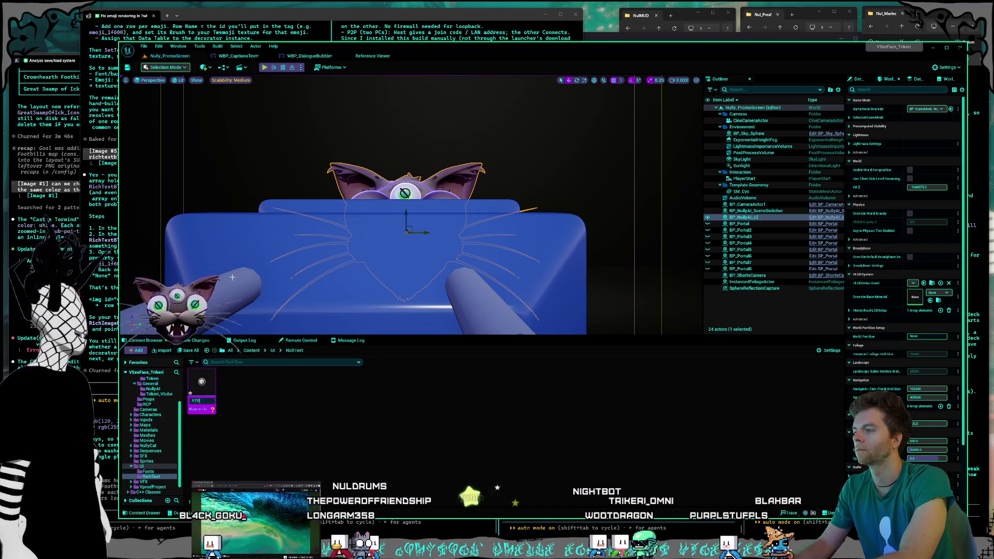
text(D_Nully)
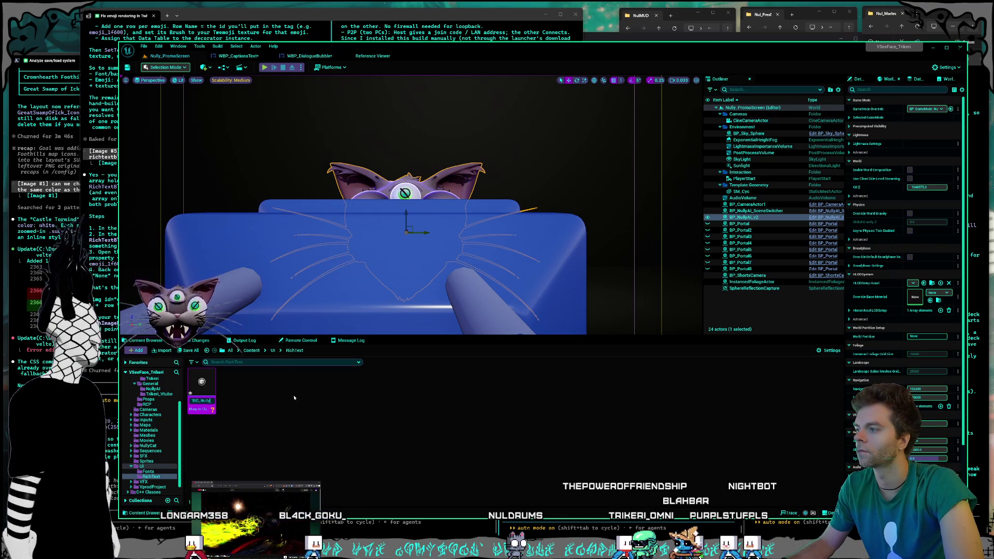
click(202, 400)
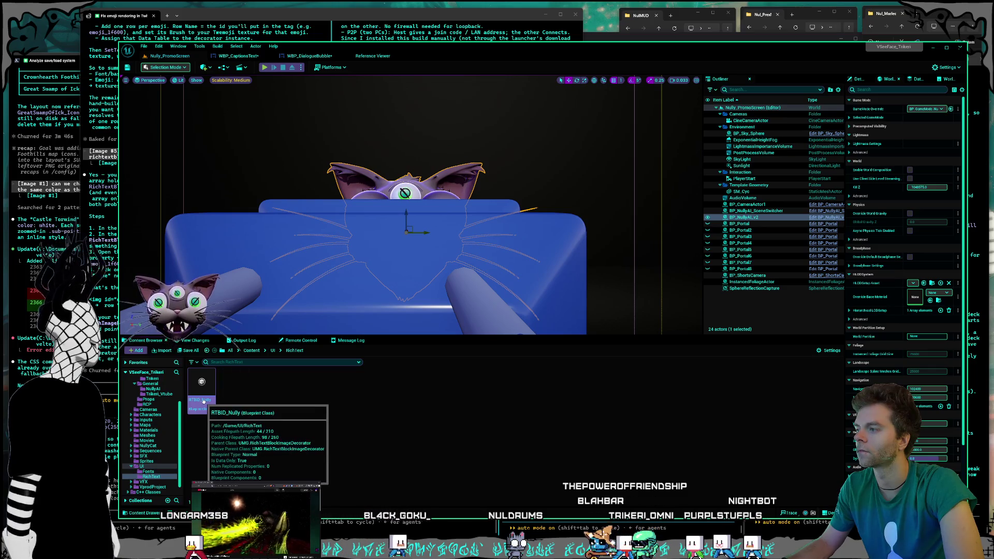
click(206, 400)
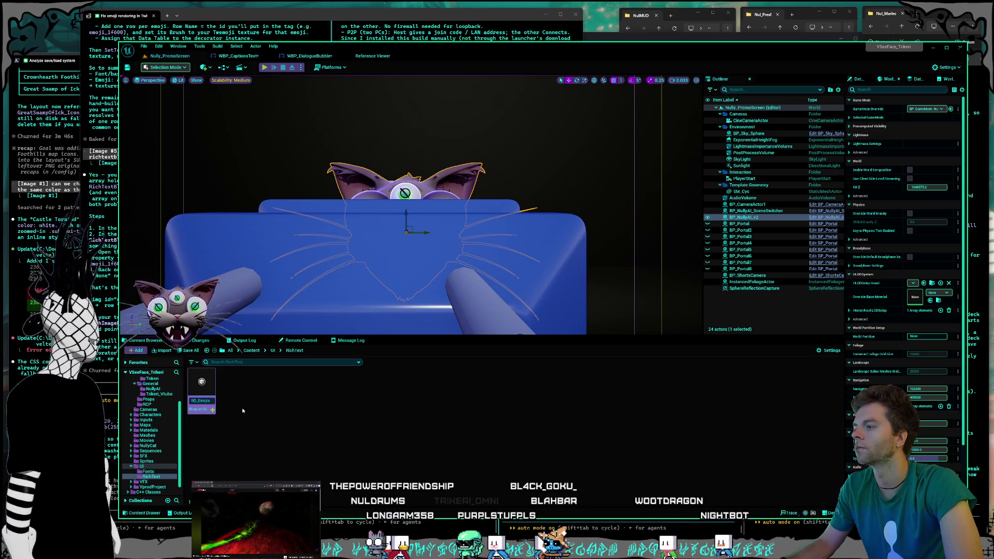
click(210, 387)
- Open RTBID_Emojis and inspect its Image Set list without picking one
double_click(209, 387)
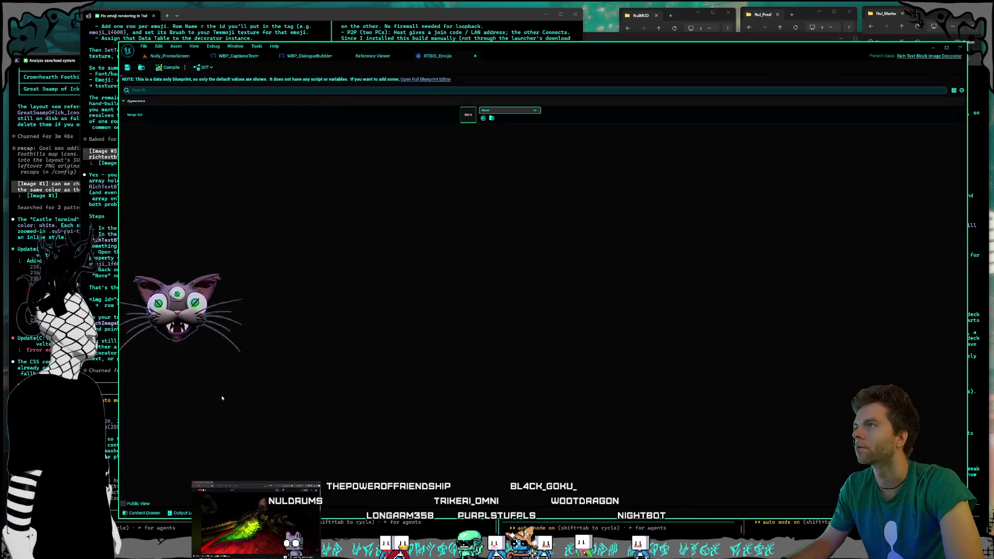
click(518, 113)
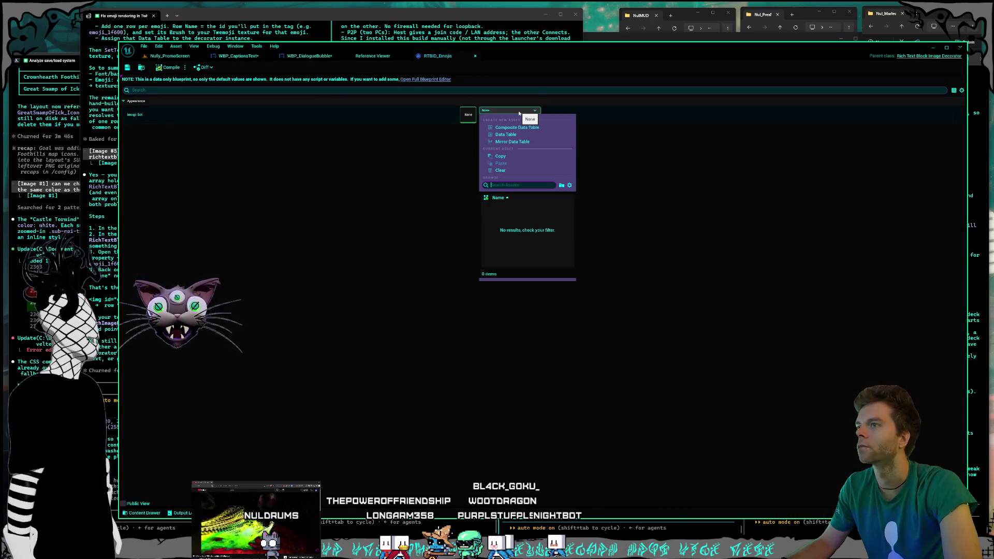
click(459, 210)
- Go back through WBP_DialogueBubble to the WBP_CaptionsText widget designer
click(230, 38)
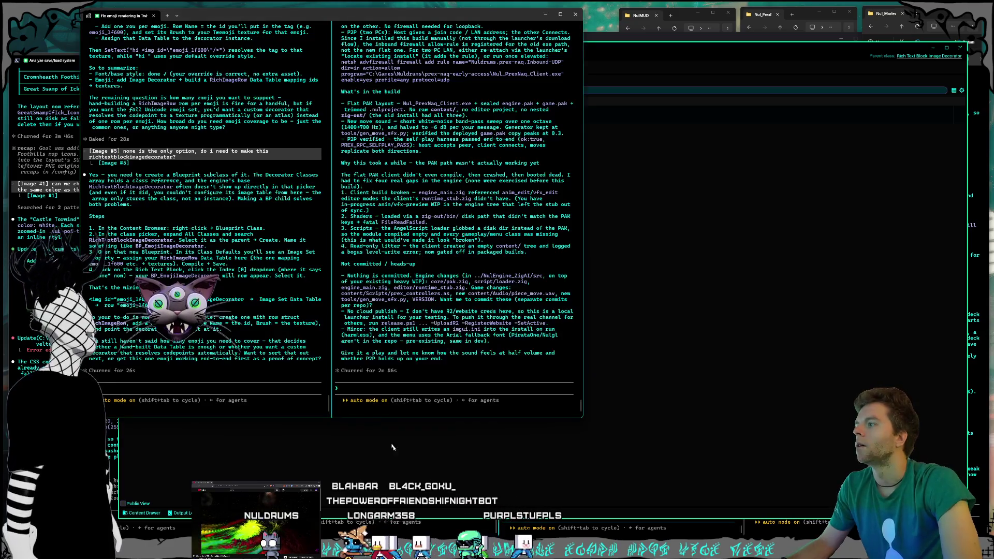
click(417, 460)
click(295, 56)
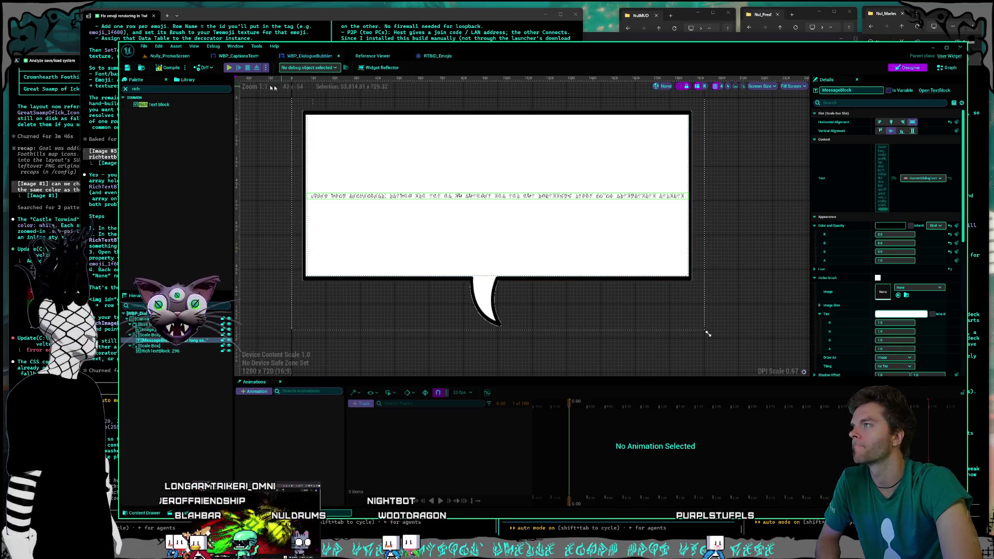
key(ctrl+Tab)
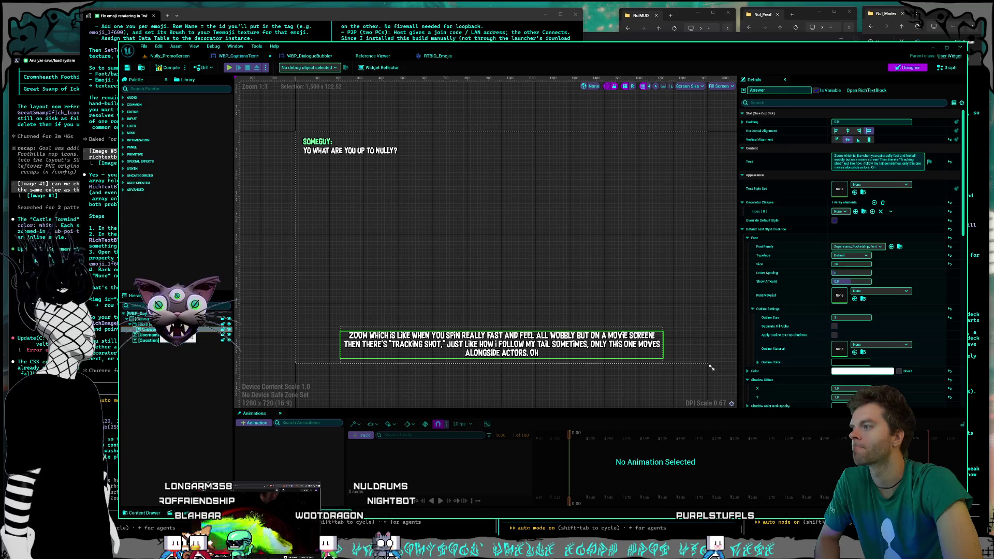
- Set Decorator Classes Index[0] to RTBID_Emojis, then compile and save WBP_CaptionsText
click(839, 213)
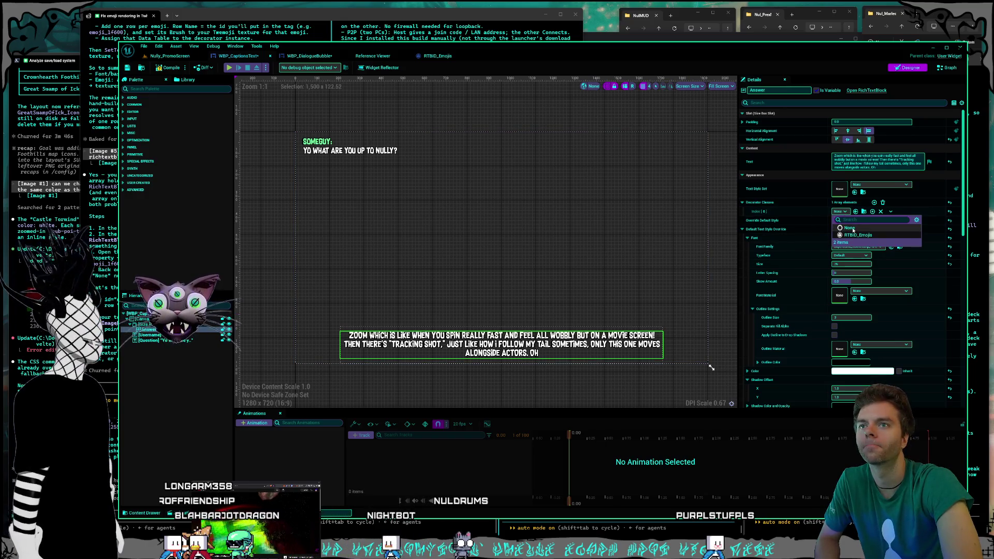
click(854, 230)
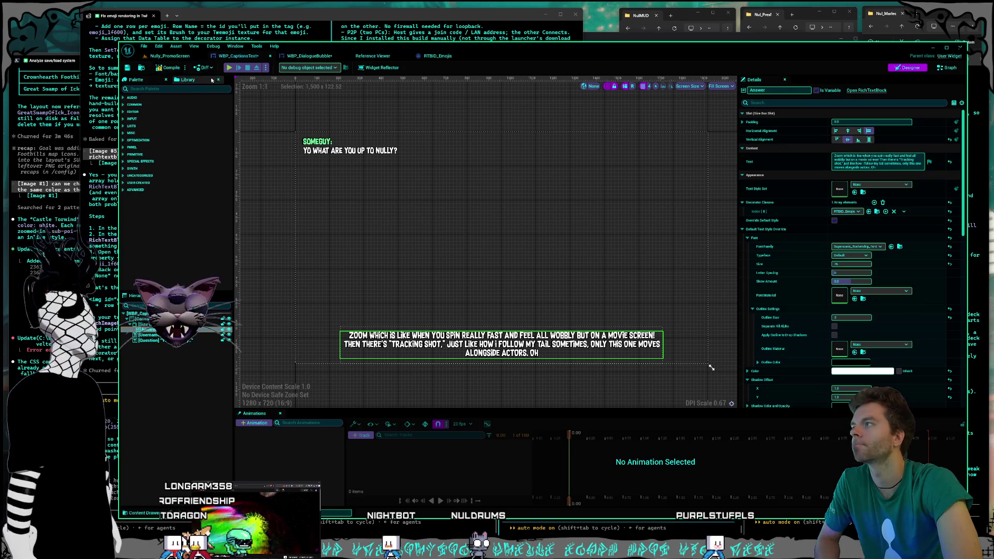
click(175, 71)
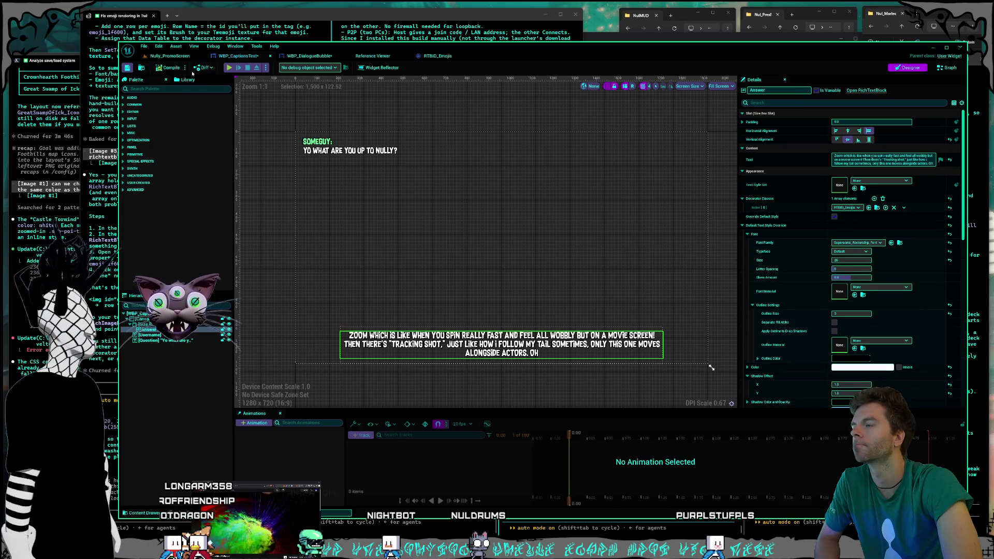
key(ctrl+s)
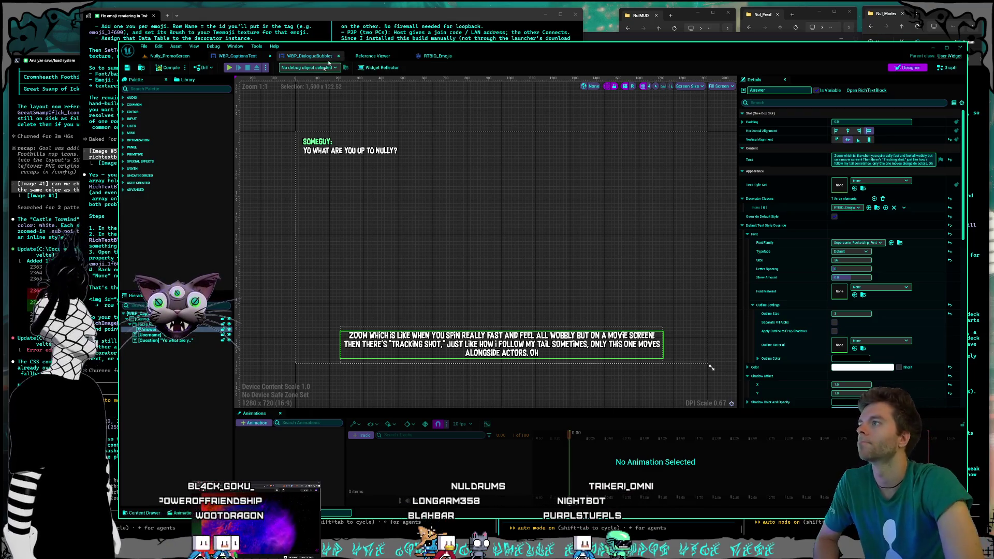
- Copy the outer Scale Box's anchors onto the second Scale Box and apply the full-stretch anchor preset
click(331, 58)
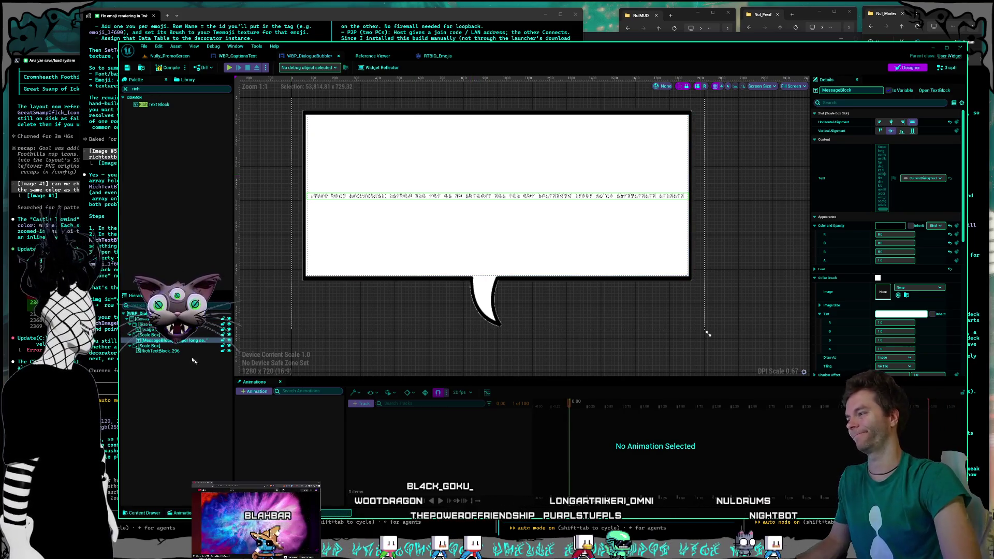
click(149, 335)
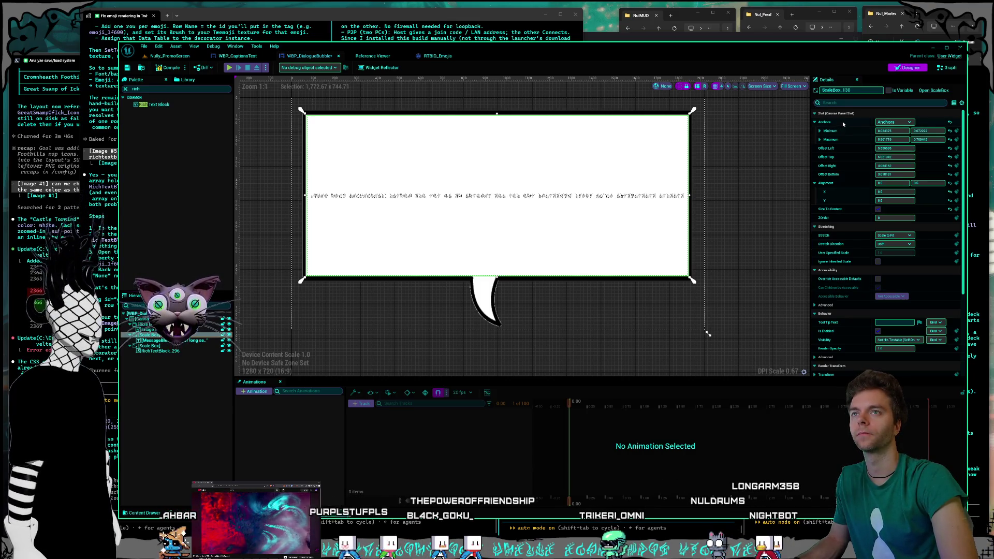
right_click(843, 124)
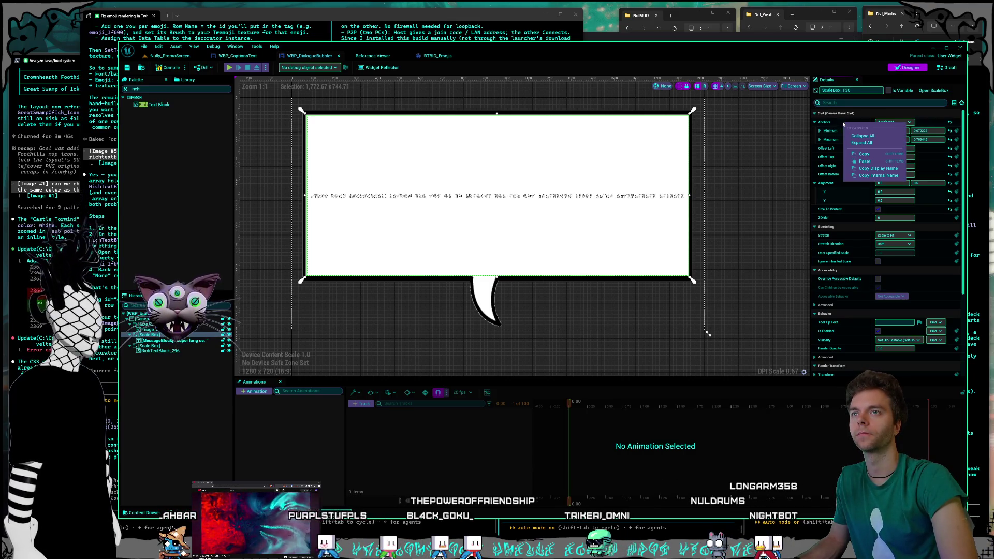
click(861, 155)
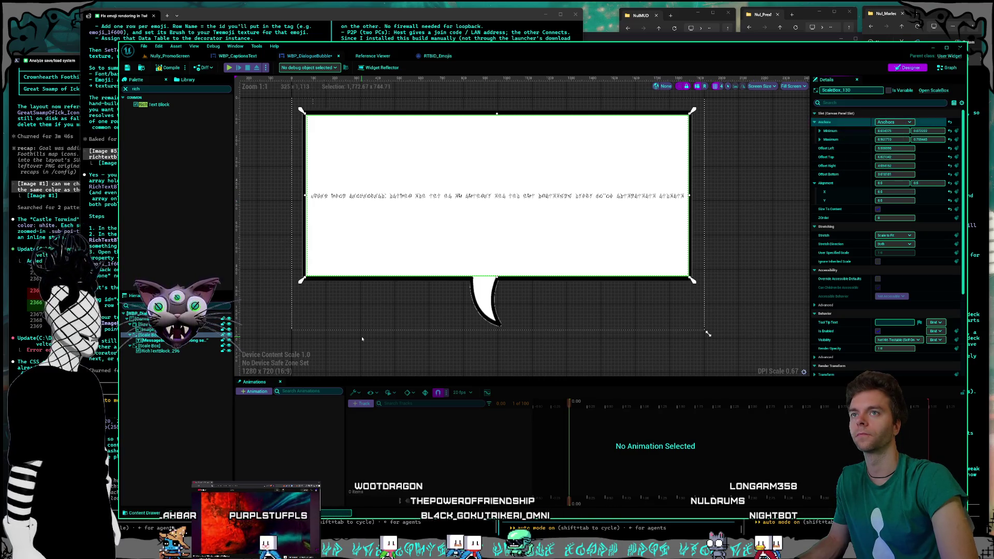
click(155, 346)
right_click(836, 122)
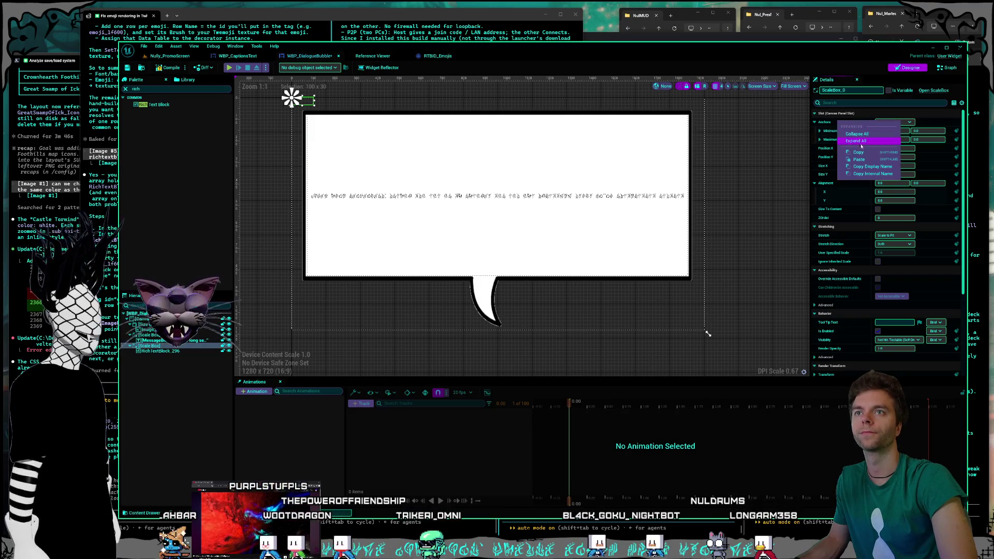
click(859, 160)
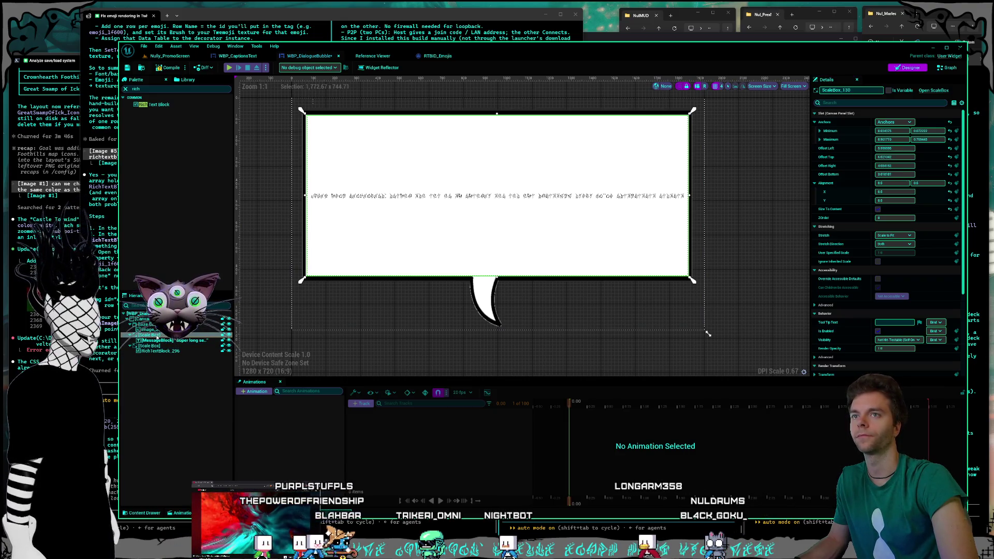
click(155, 346)
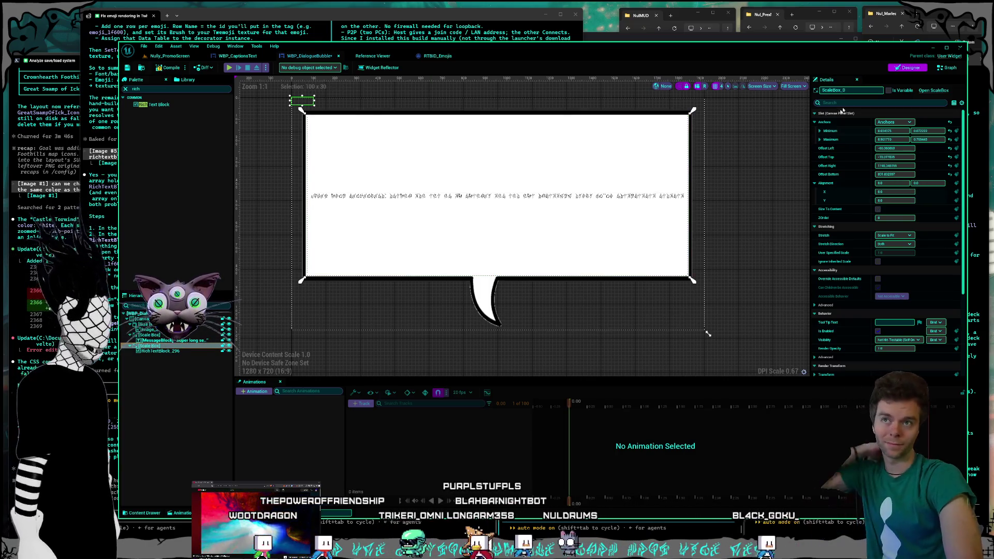
click(907, 122)
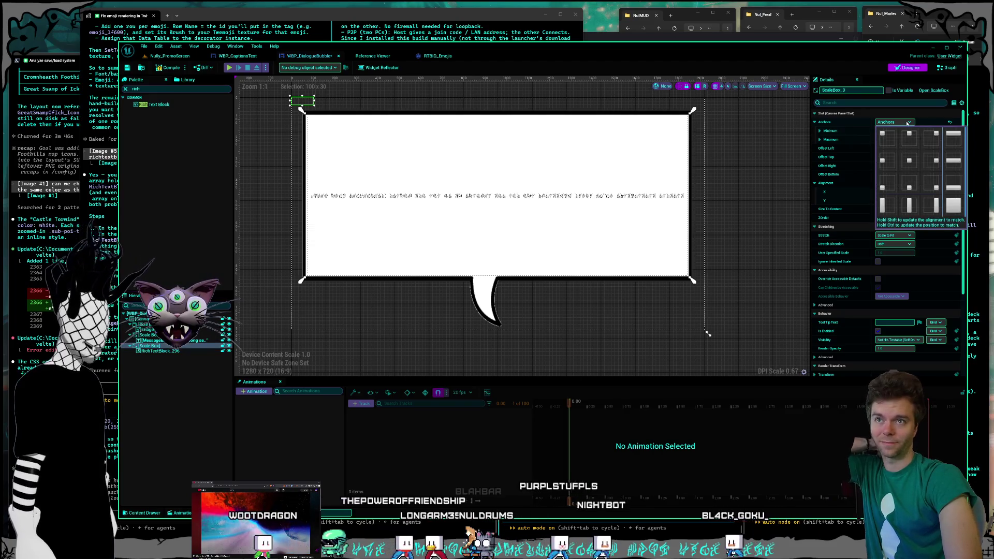
click(951, 214)
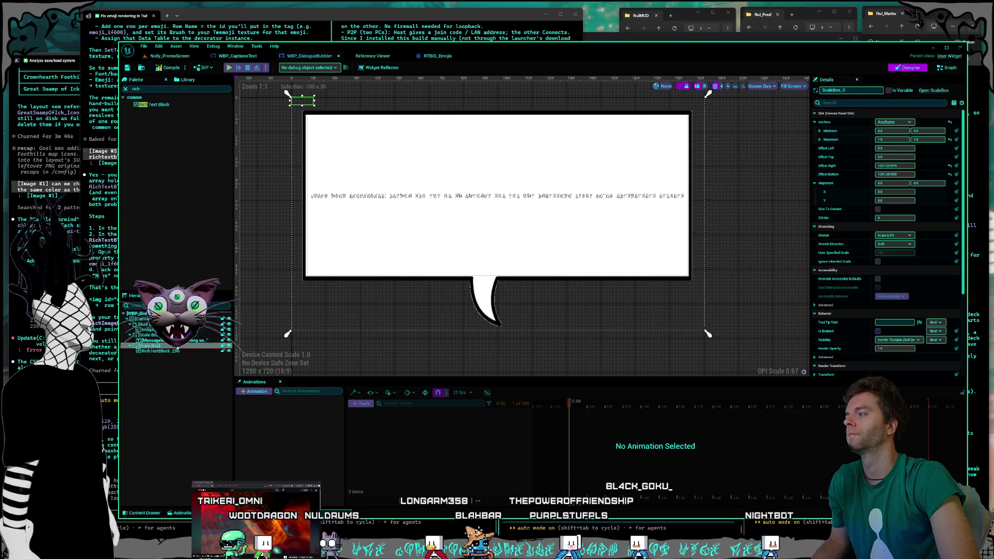
- Copy the outer box's Minimum anchor and Maximum X anchor values onto the second Scale Box
click(154, 336)
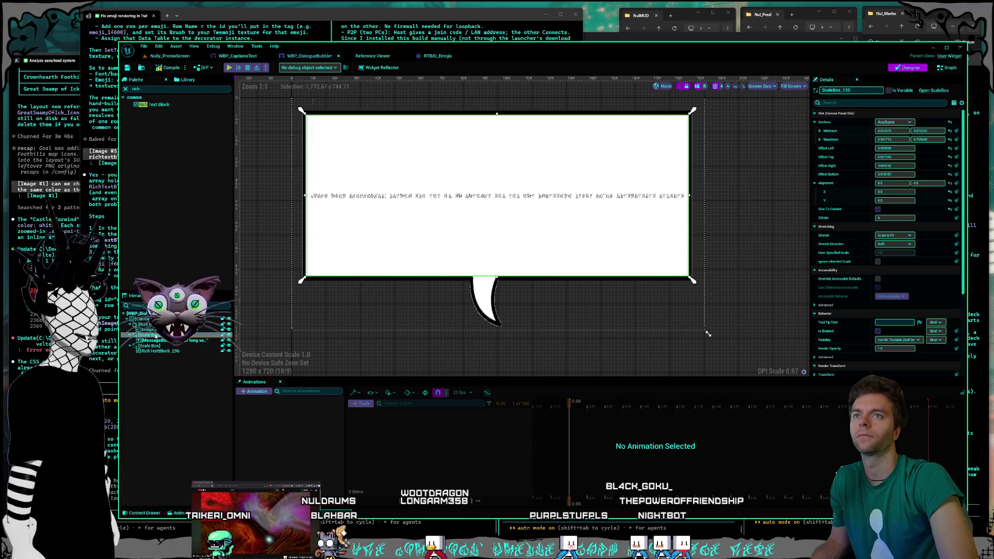
right_click(850, 131)
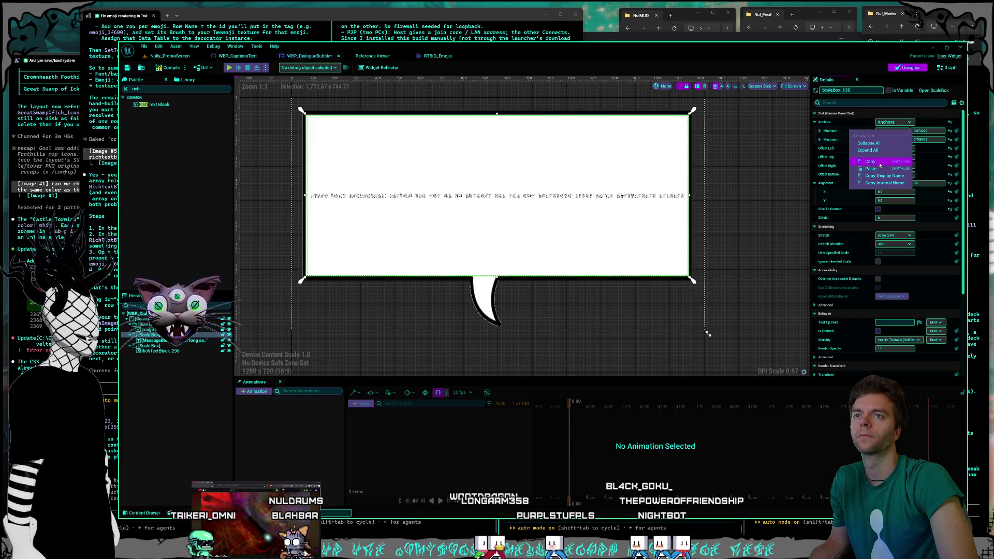
click(870, 162)
click(435, 318)
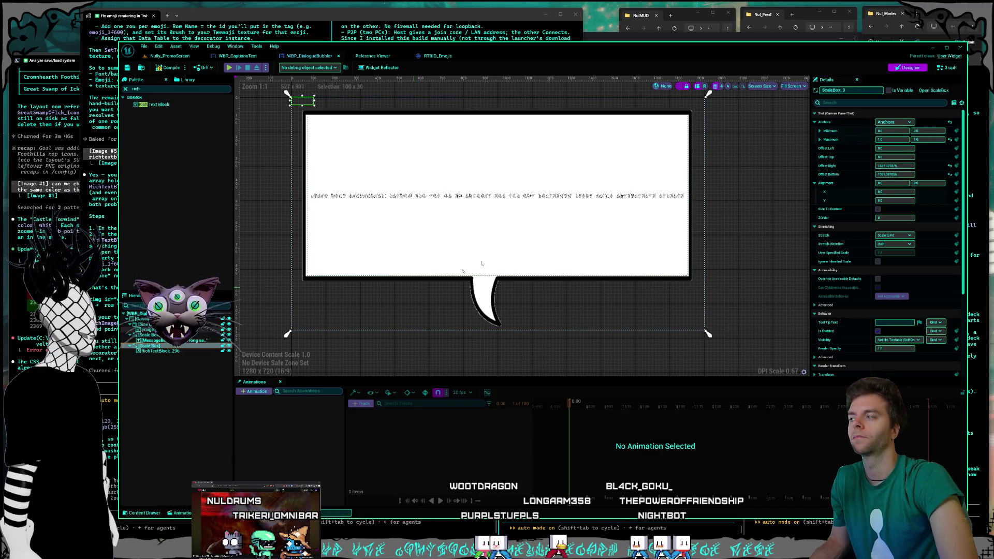
right_click(844, 131)
click(869, 169)
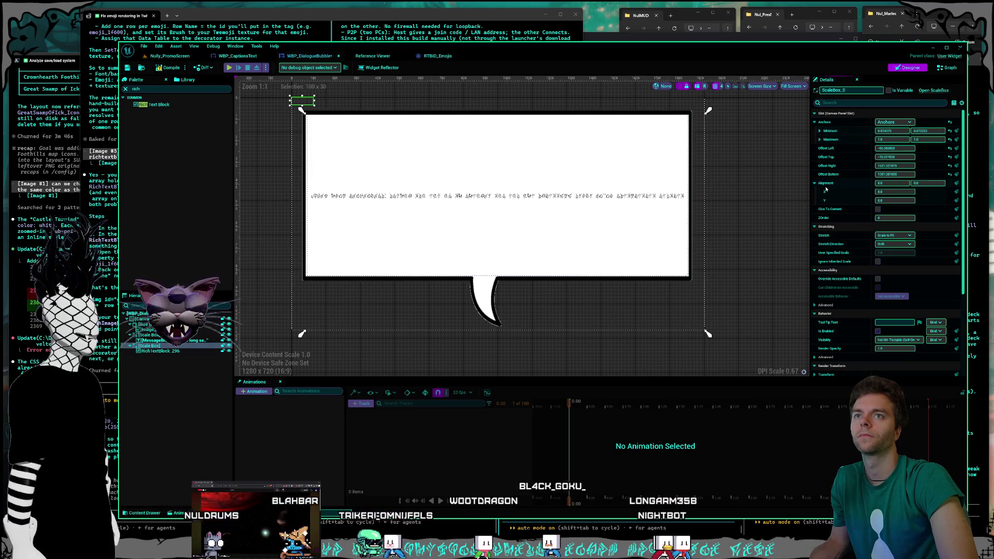
click(160, 334)
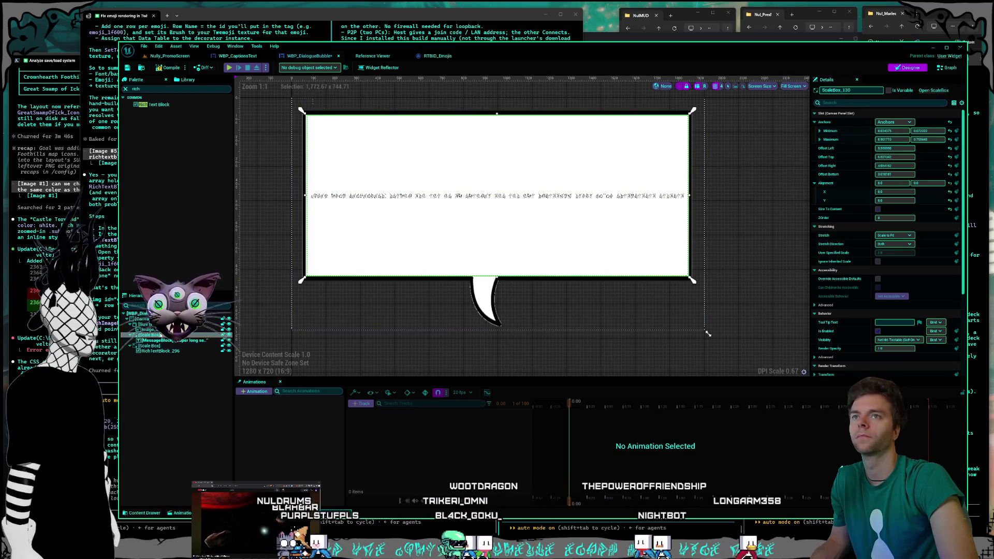
right_click(828, 113)
click(894, 139)
click(894, 139)
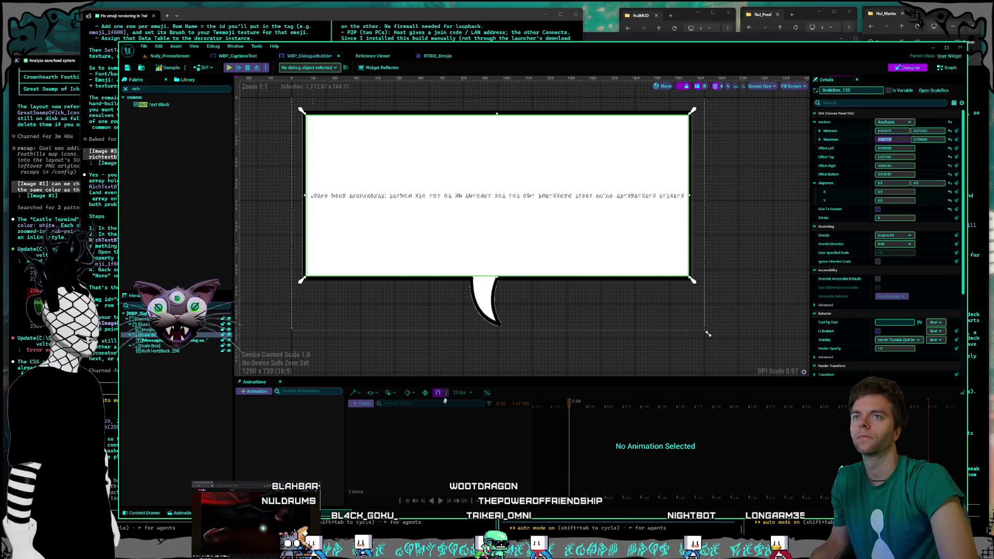
click(159, 346)
click(890, 139)
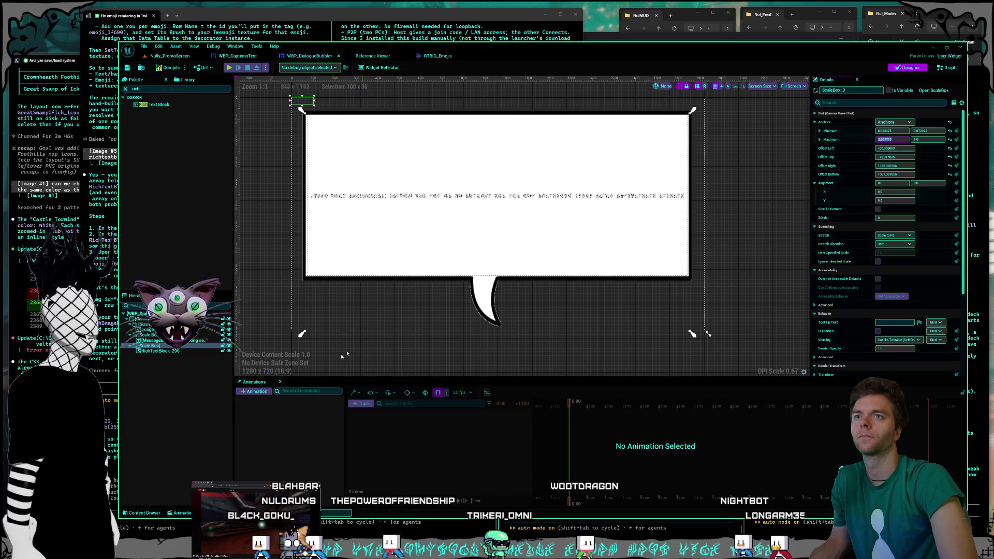
key(ctrl+v)
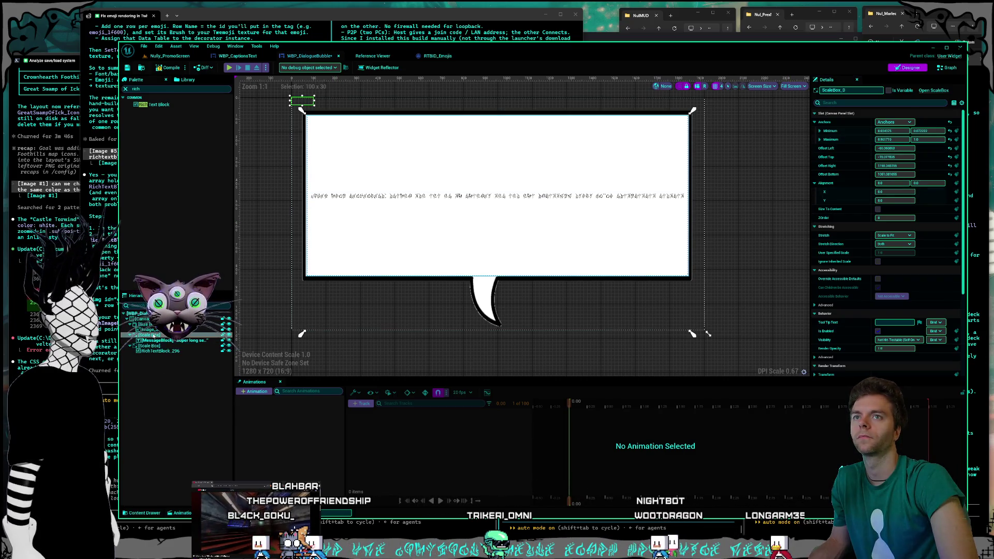
click(452, 285)
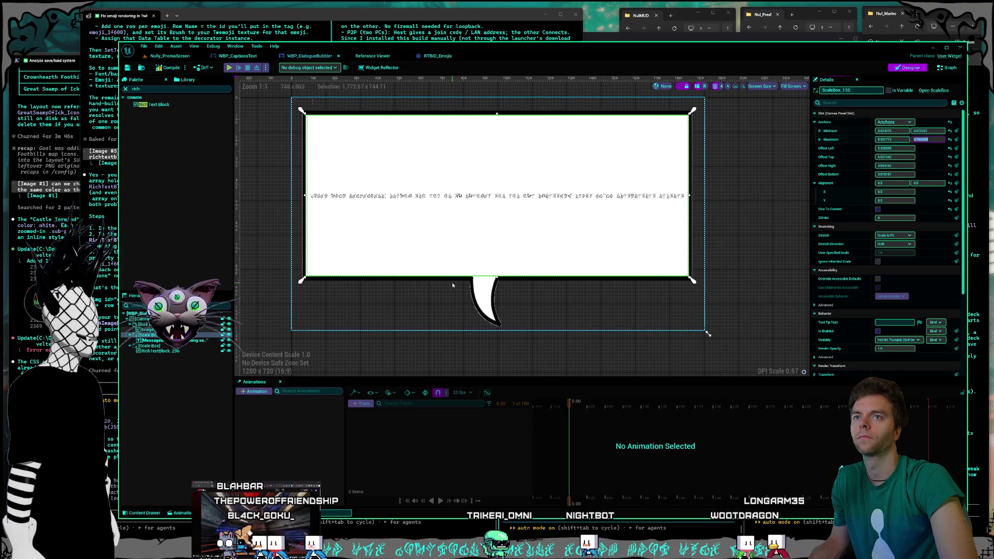
click(150, 346)
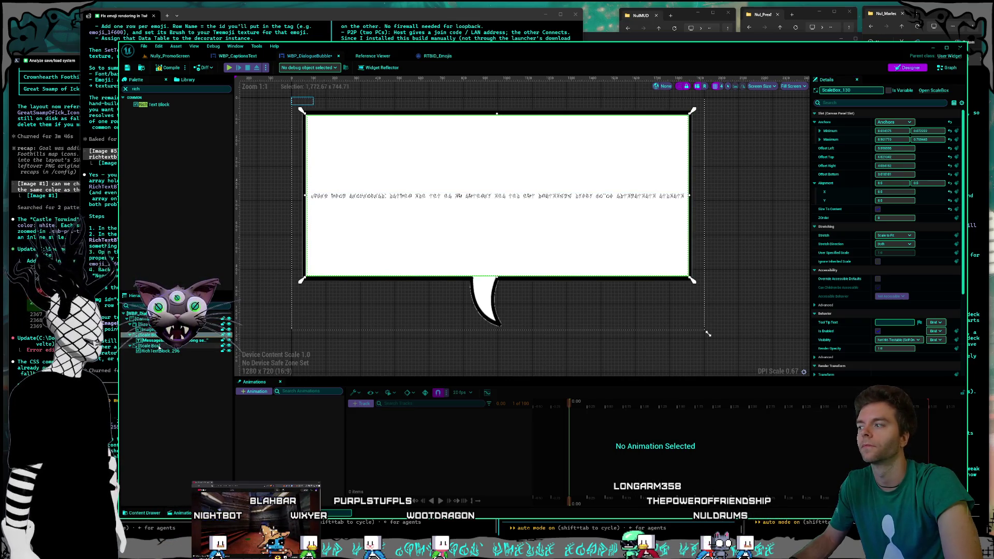
click(880, 149)
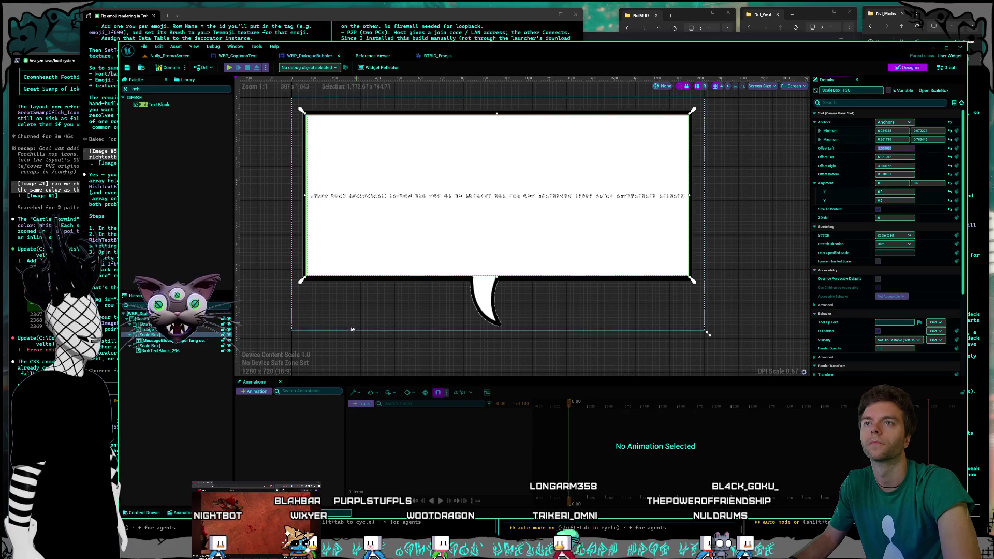
- Copy the outer Scale Box's Offset Top and Offset Right values onto the lower Scale Box
click(154, 346)
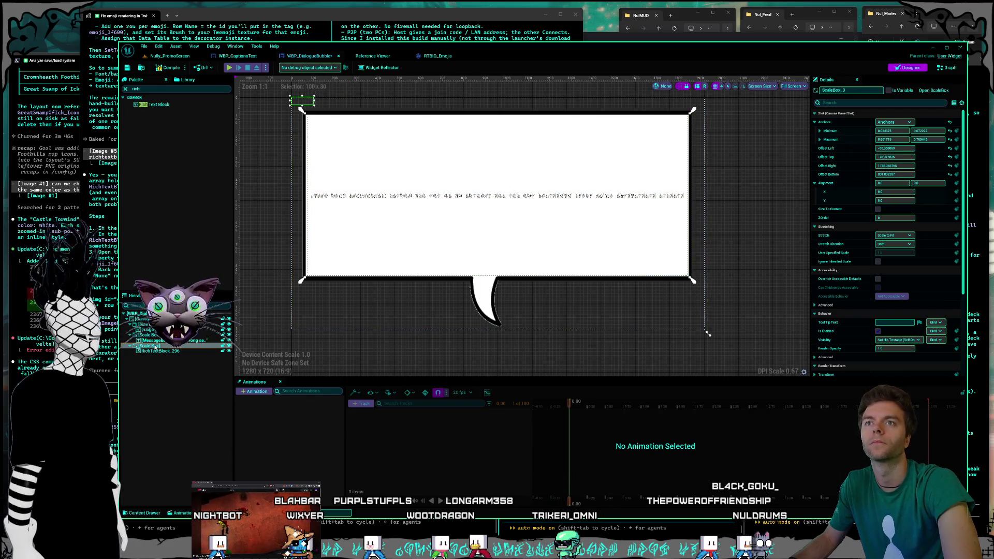
key(ctrl+z)
click(894, 157)
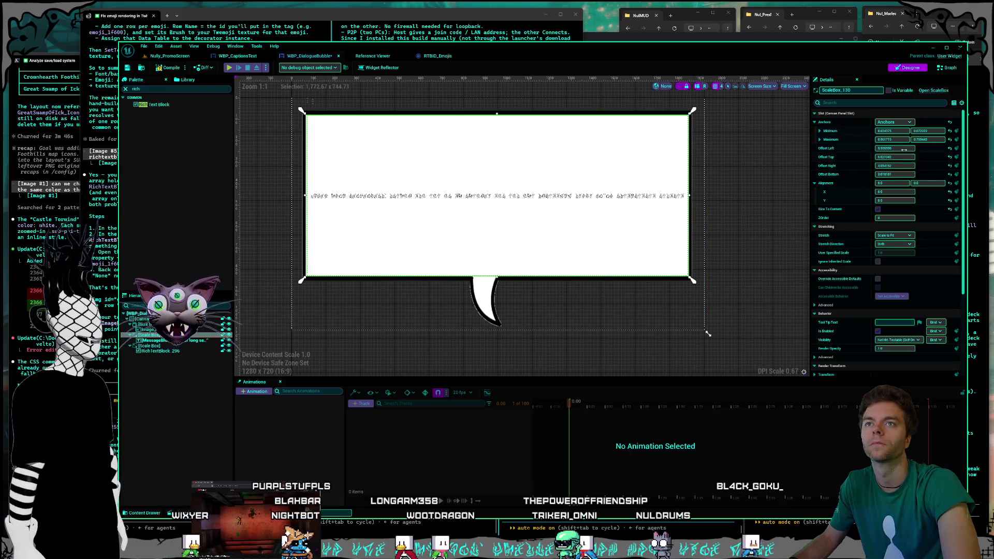
click(151, 346)
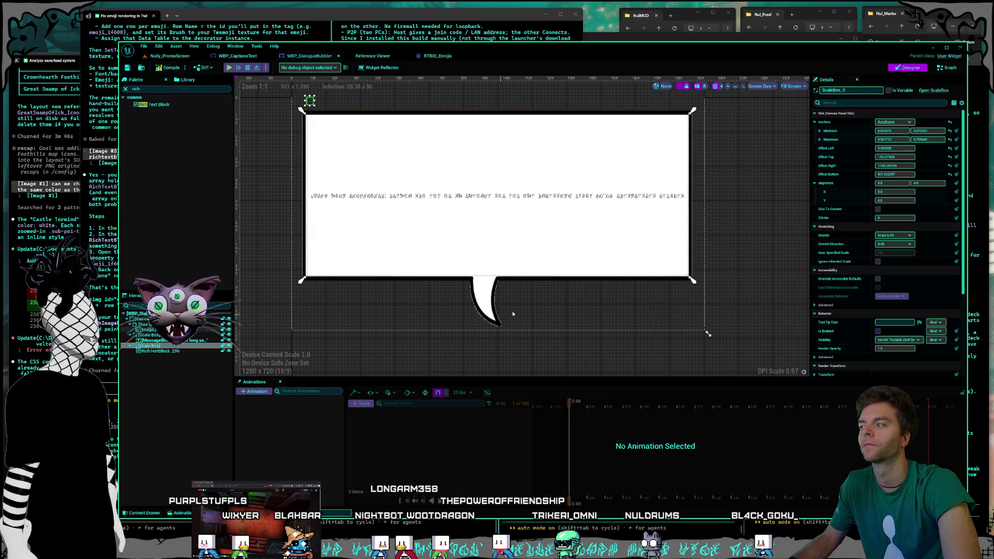
click(896, 157)
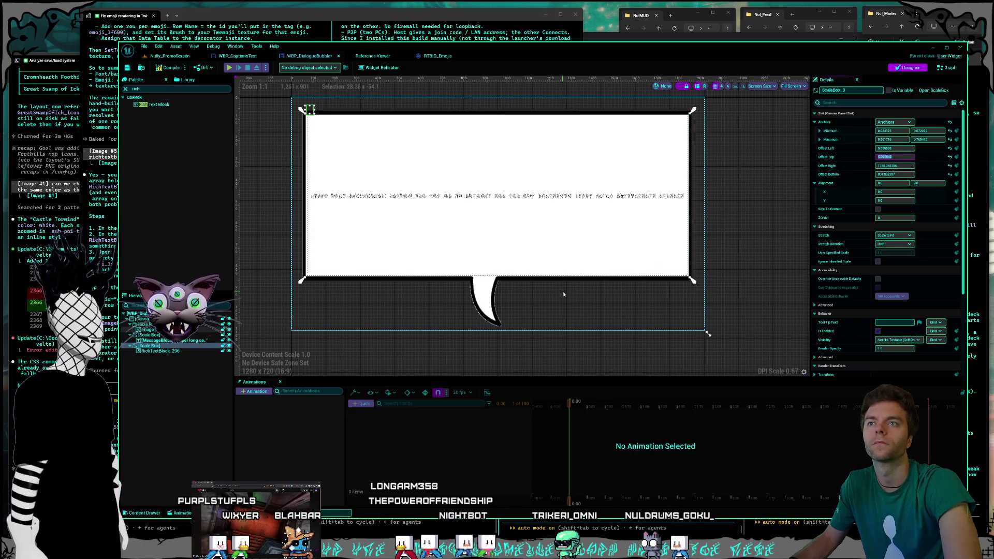
click(150, 335)
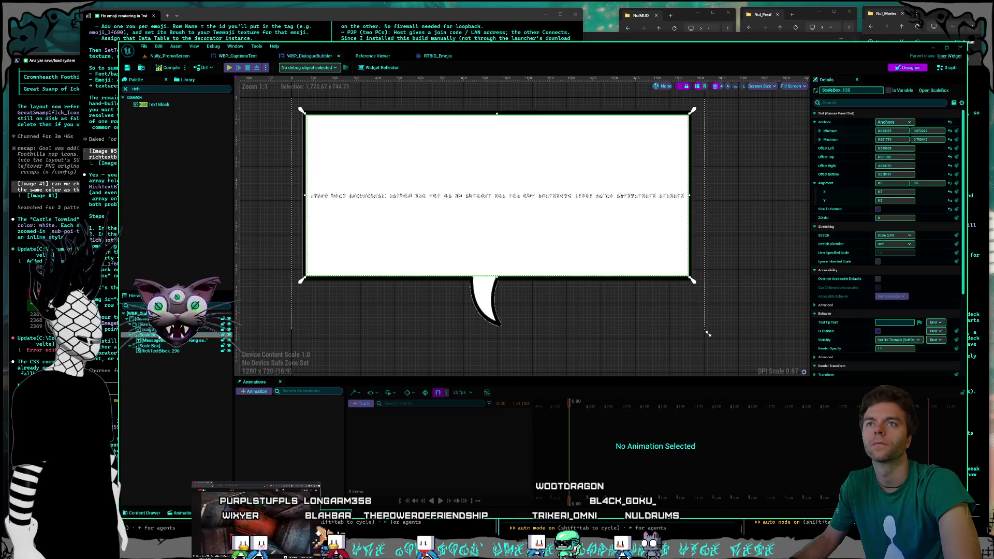
click(881, 164)
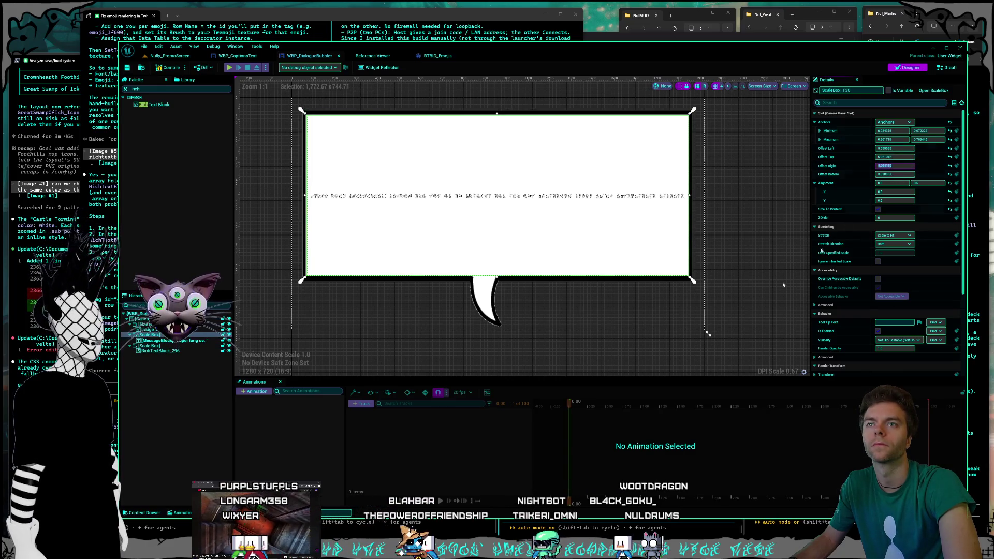
click(147, 345)
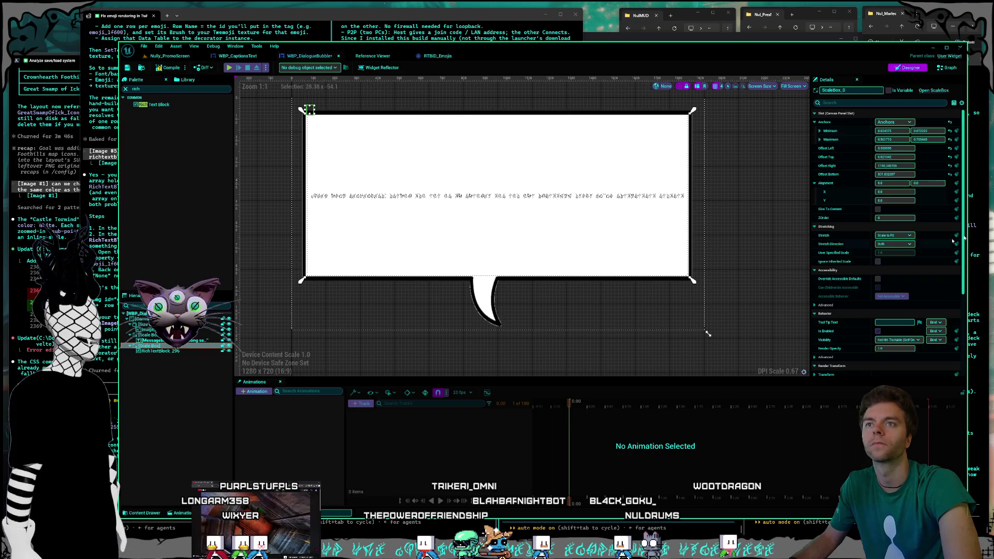
key(ctrl+v)
key(Return)
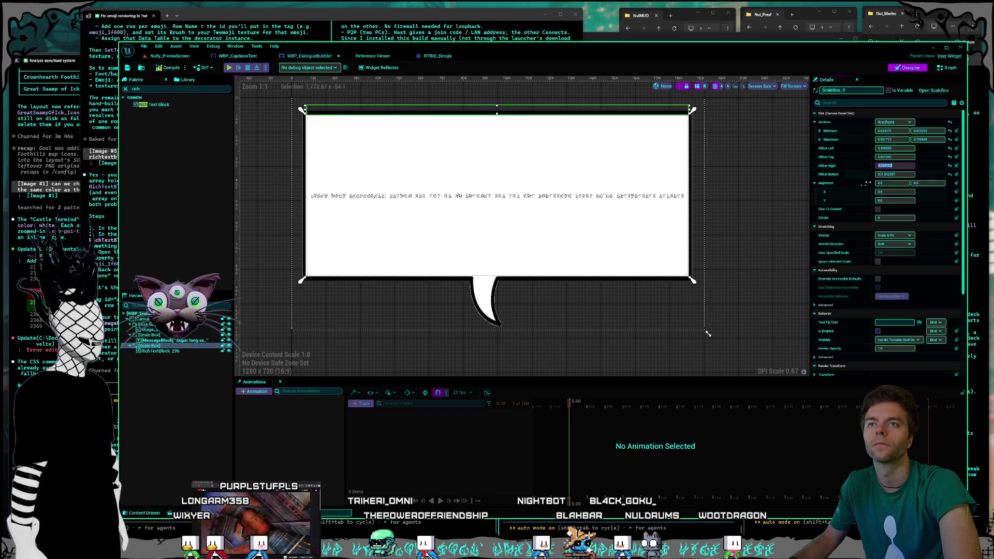
click(146, 335)
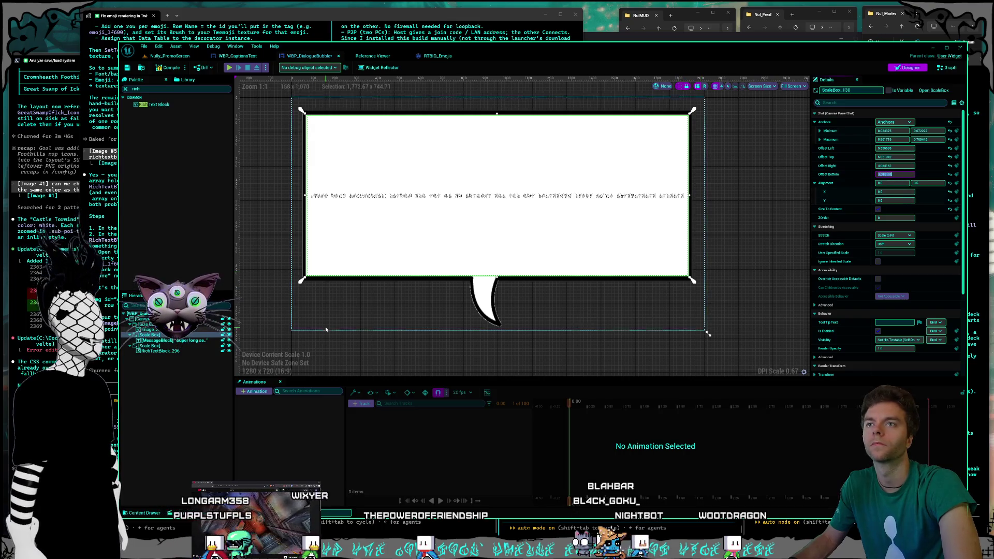
click(149, 345)
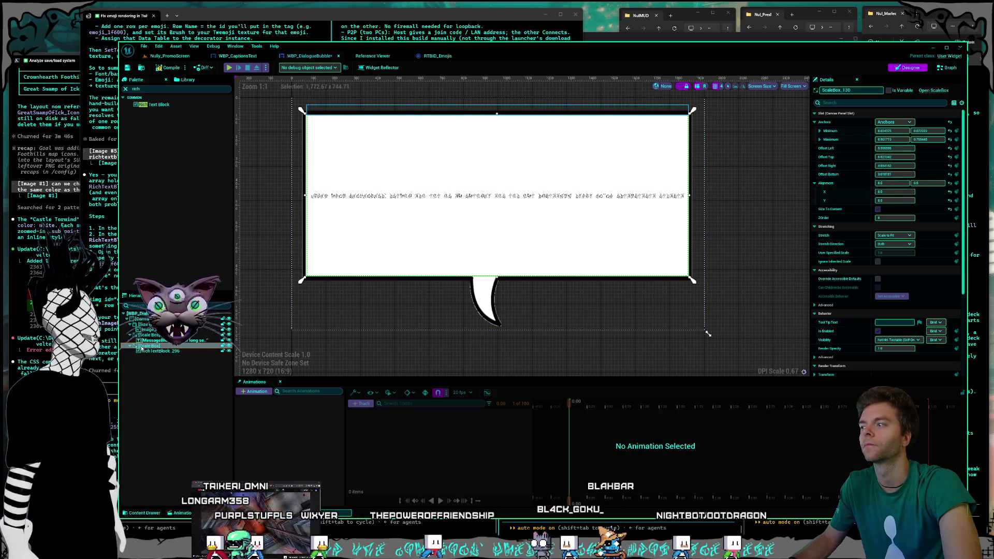
- Change the lower Scale Box's Offset Bottom and set its Alignment X to 0.5
click(894, 174)
key(ctrl+v)
key(Return)
click(146, 334)
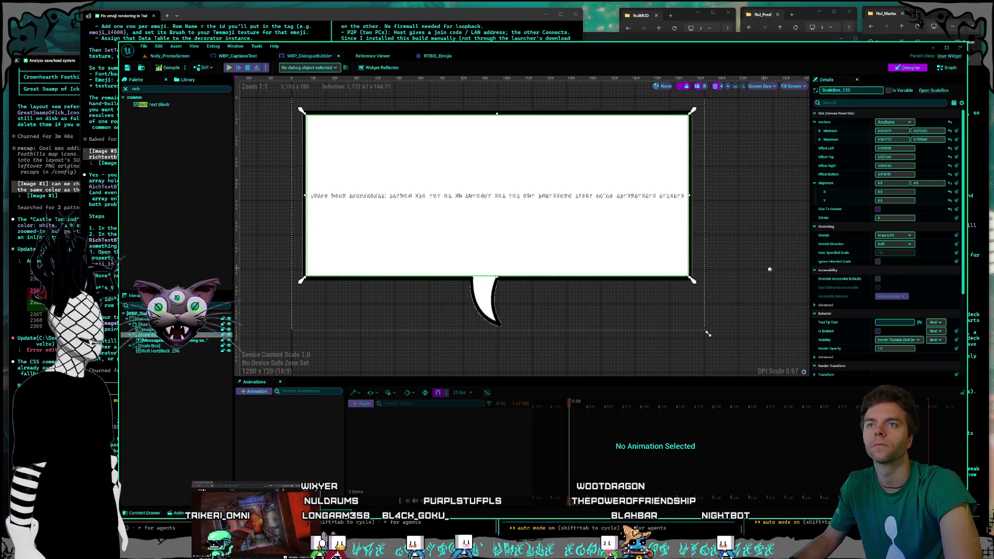
click(149, 345)
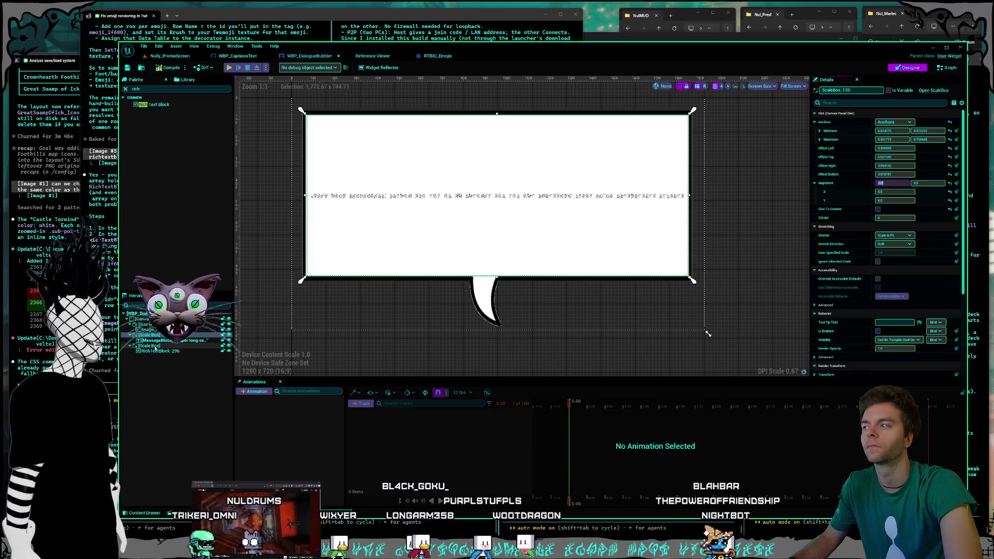
text(0.5)
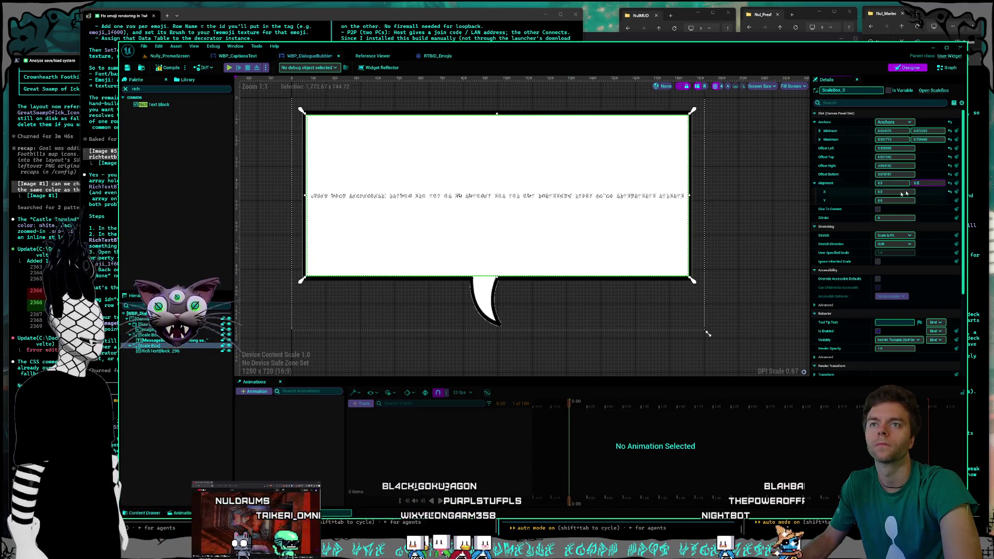
key(Tab)
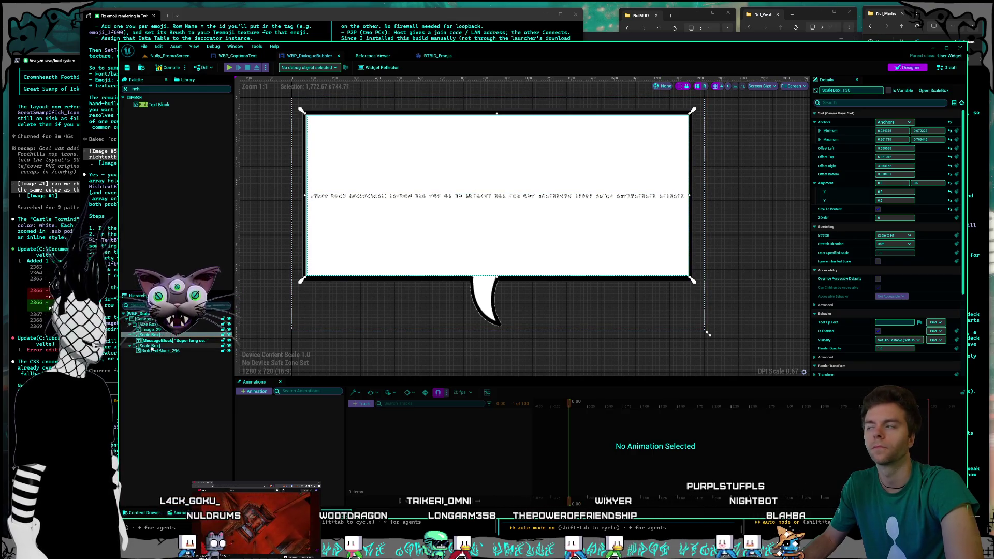
click(150, 346)
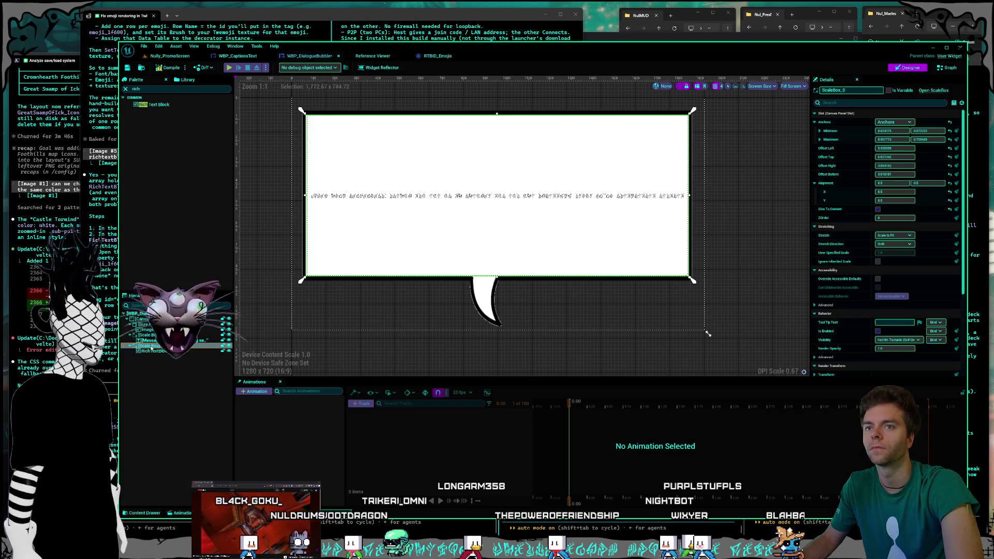
click(175, 341)
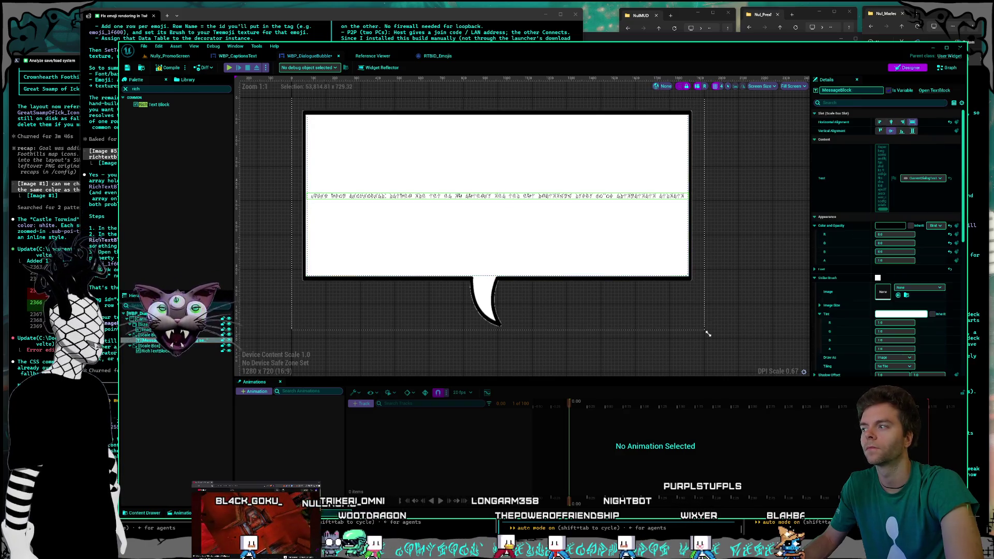
- Set the rich text block to Fill horizontally, add decorator RTBID_Emojis, and tick Override Default Style
click(167, 351)
click(913, 122)
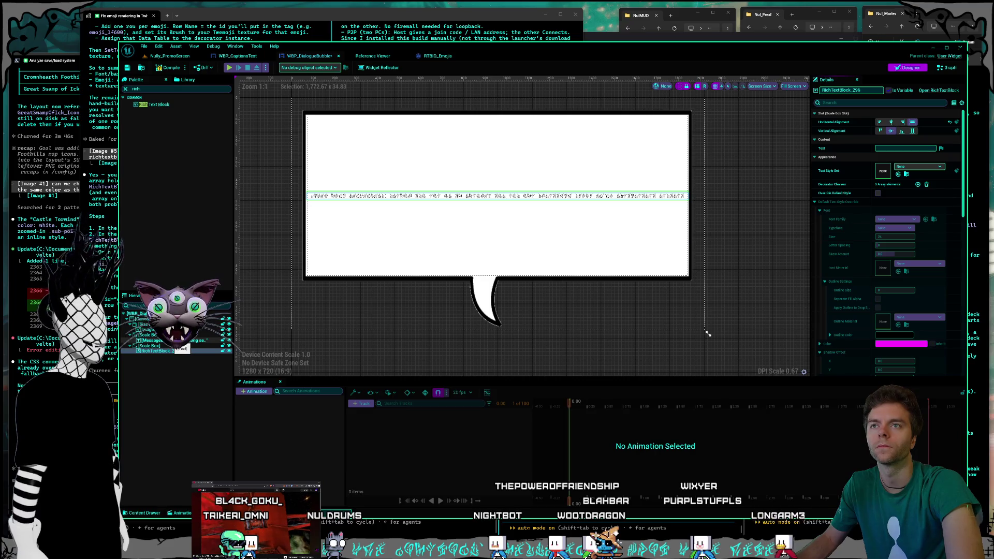
click(918, 185)
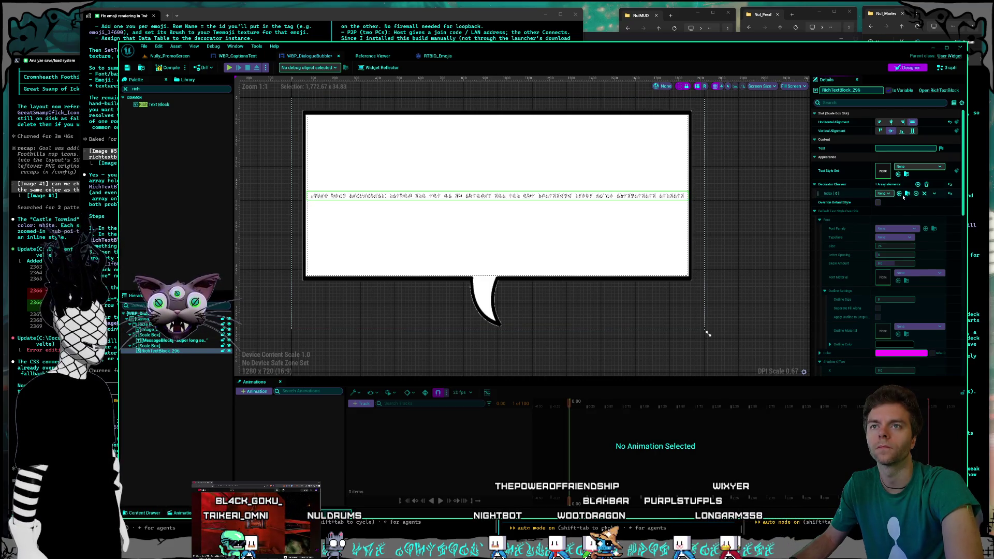
click(886, 194)
click(889, 217)
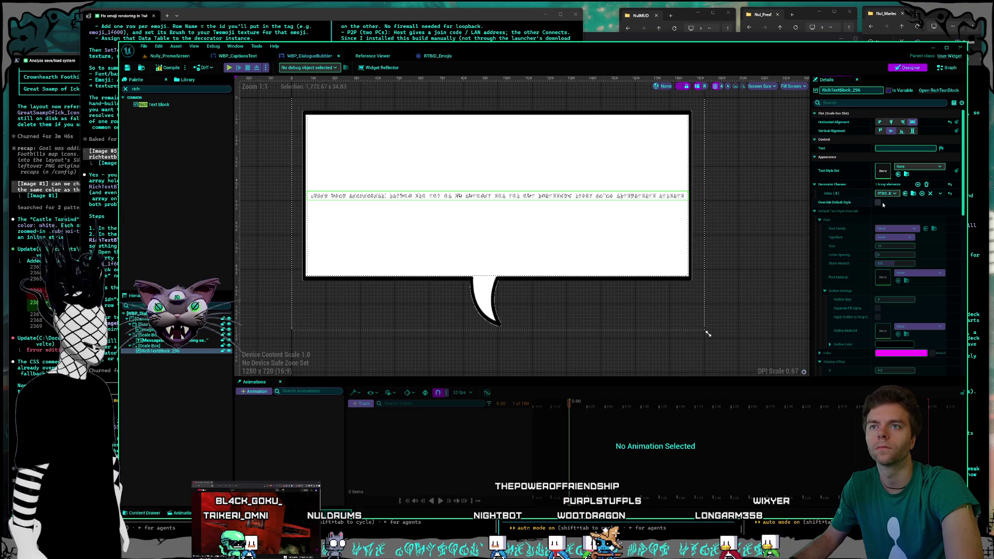
click(878, 203)
- Compare with MessageBlock's settings, then filter the Details panel by 'font'
scroll(856, 248, down, 2)
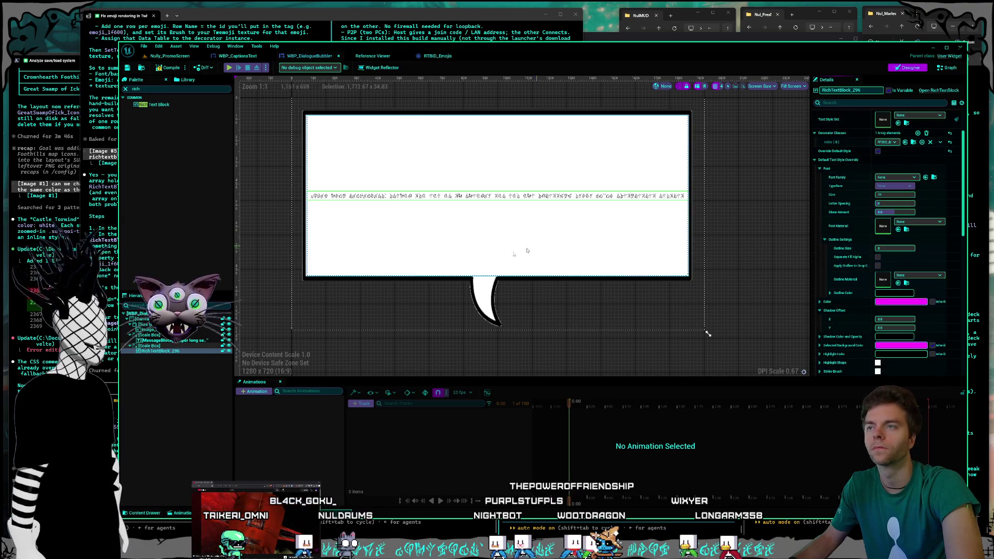
click(152, 340)
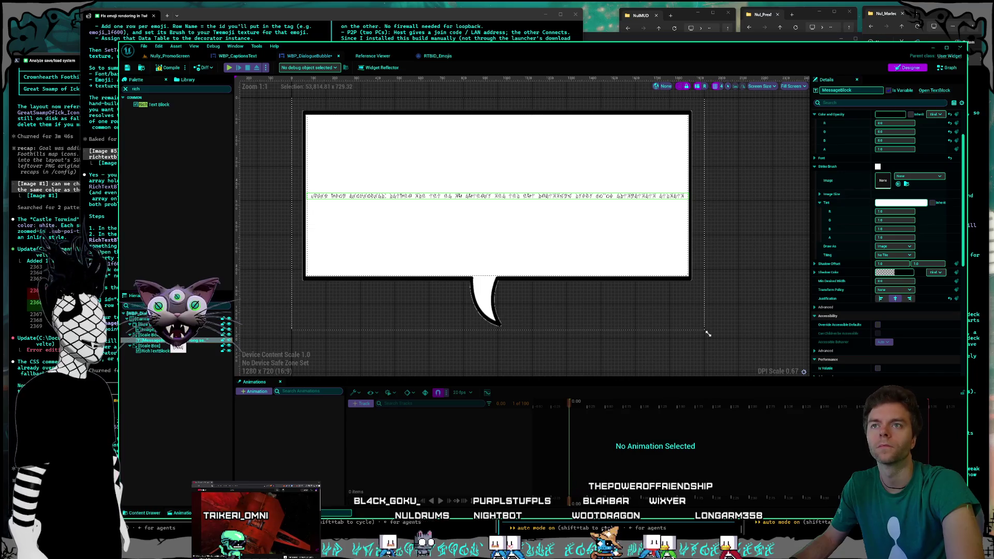
scroll(851, 278, up, 2)
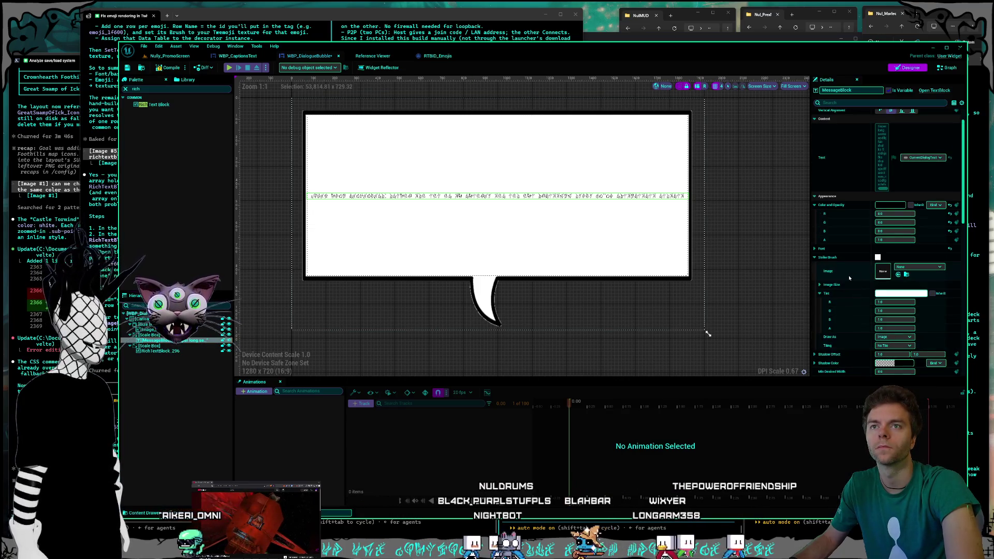
scroll(844, 254, up, 2)
click(847, 103)
text(font)
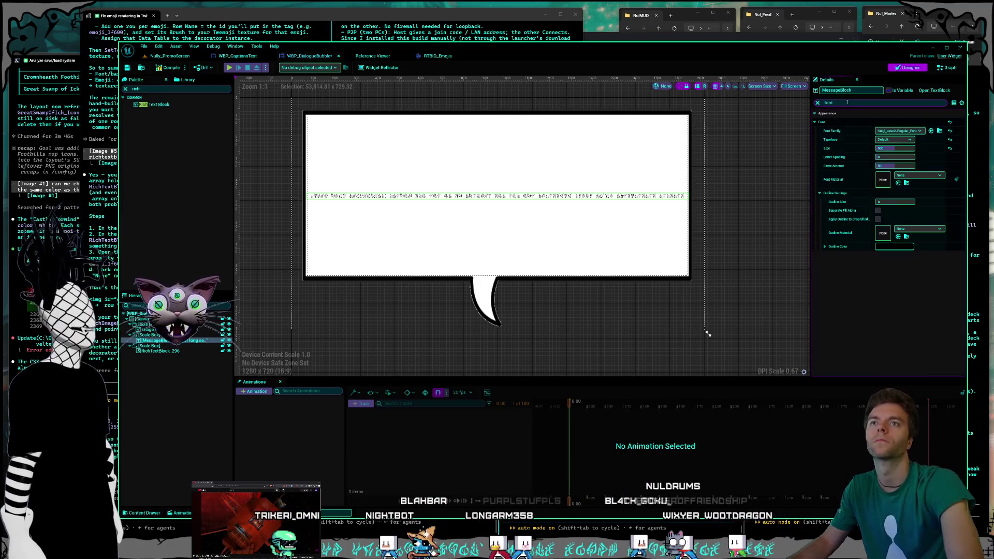
- Set the rich text block's override font family to Nuigl_case2-Regular_Font, matching MessageBlock
click(186, 351)
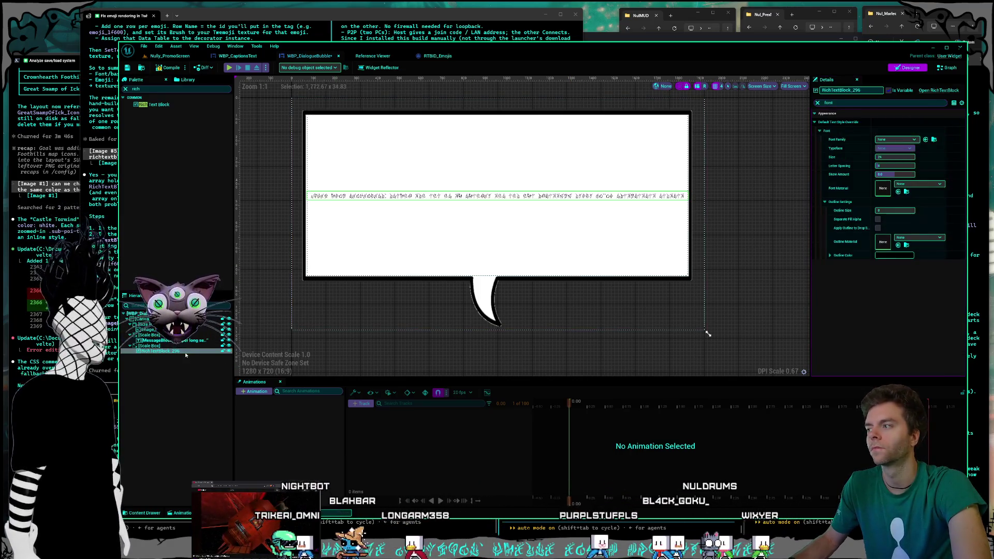
click(903, 137)
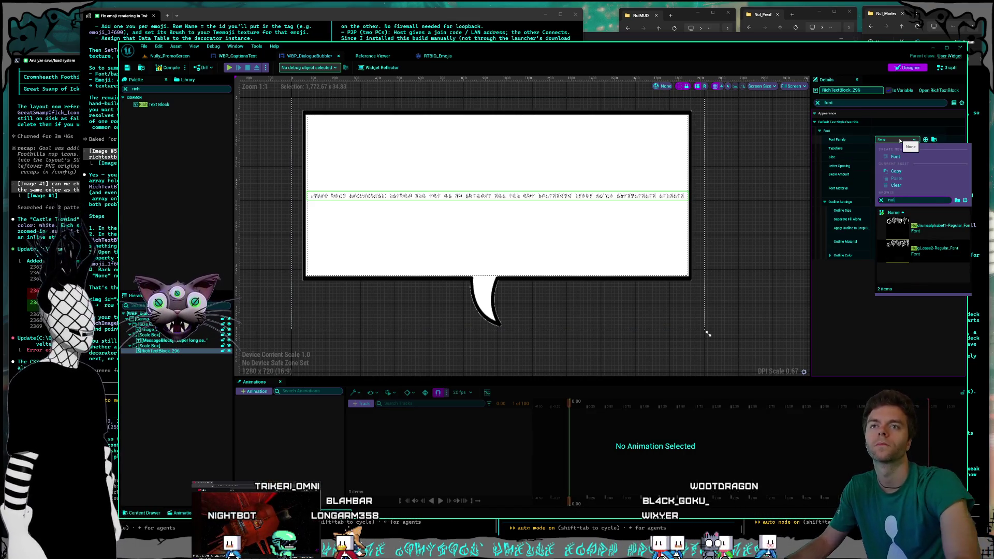
click(946, 249)
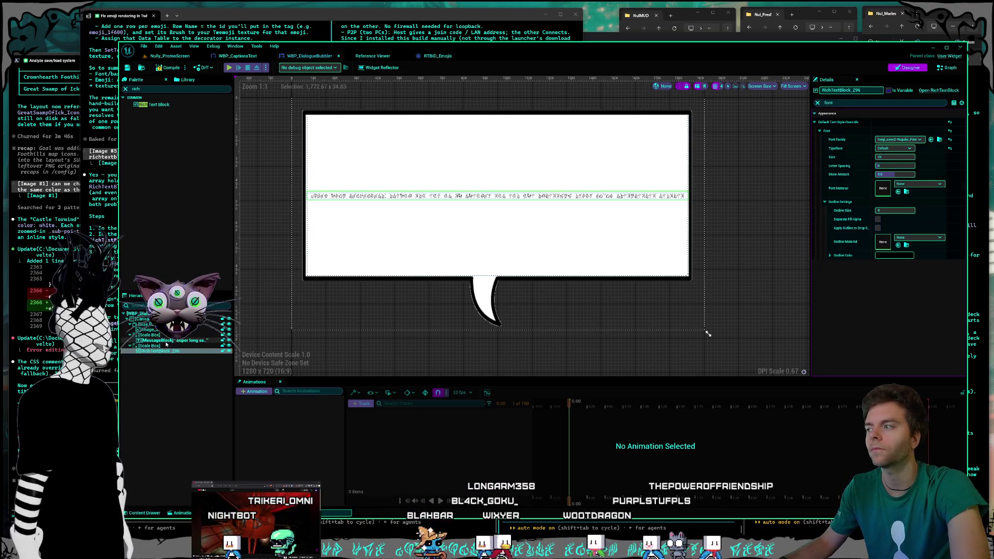
click(167, 342)
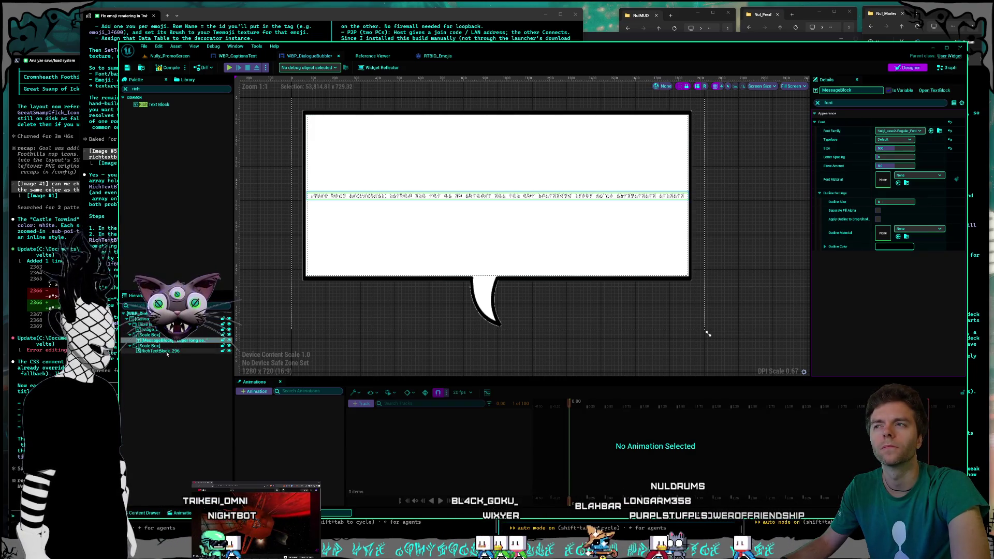
click(166, 352)
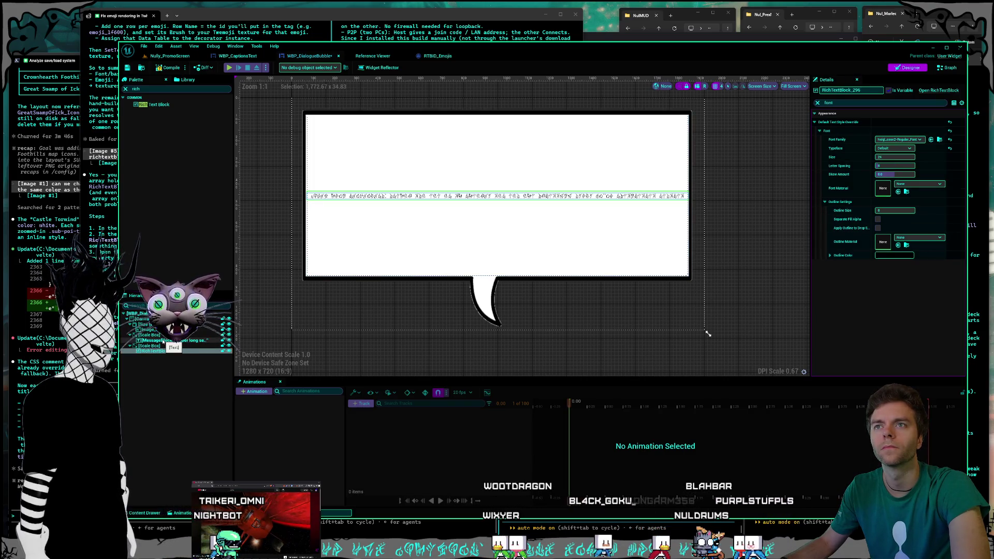
click(164, 341)
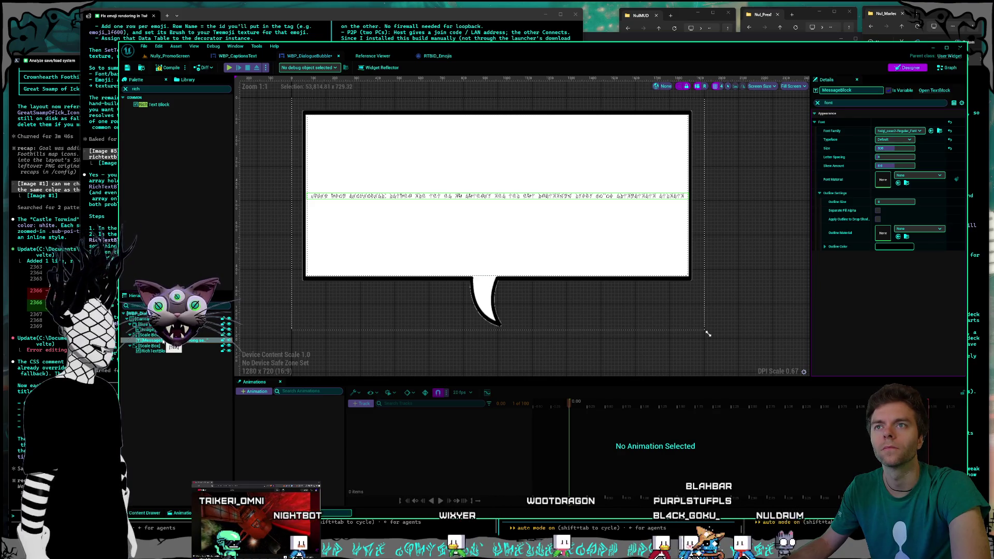
click(155, 350)
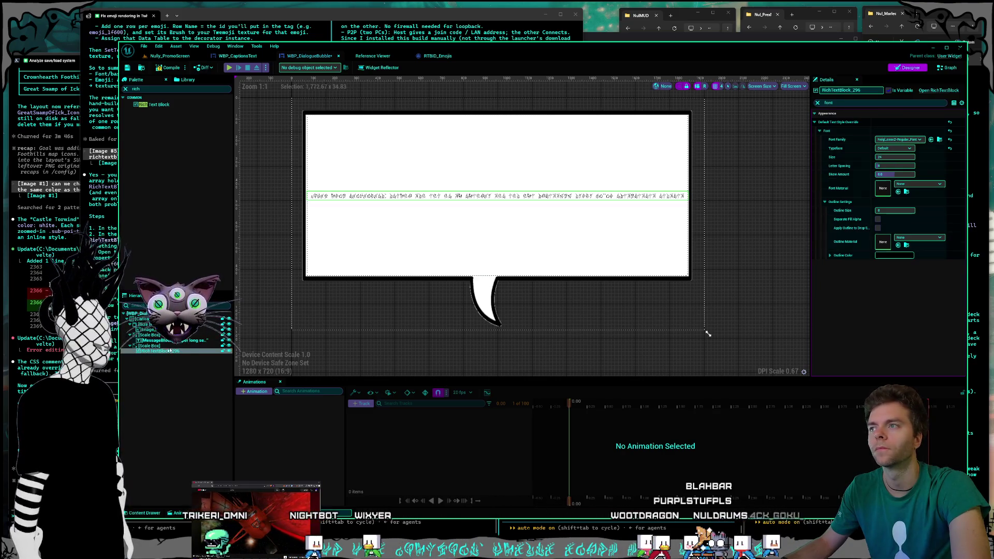
- Set the rich text block's font size to 500 and check it against MessageBlock
click(898, 155)
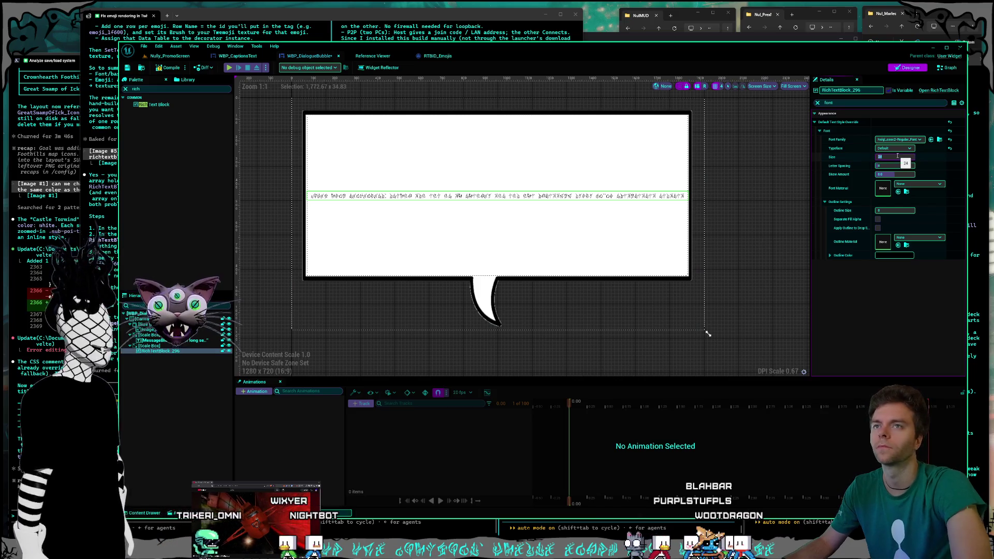
text(500)
key(Return)
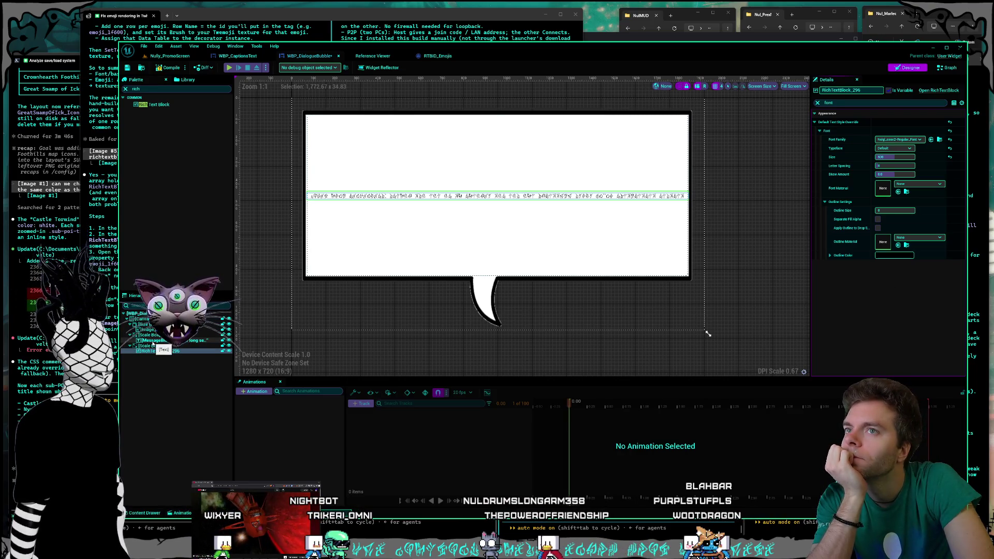
click(153, 341)
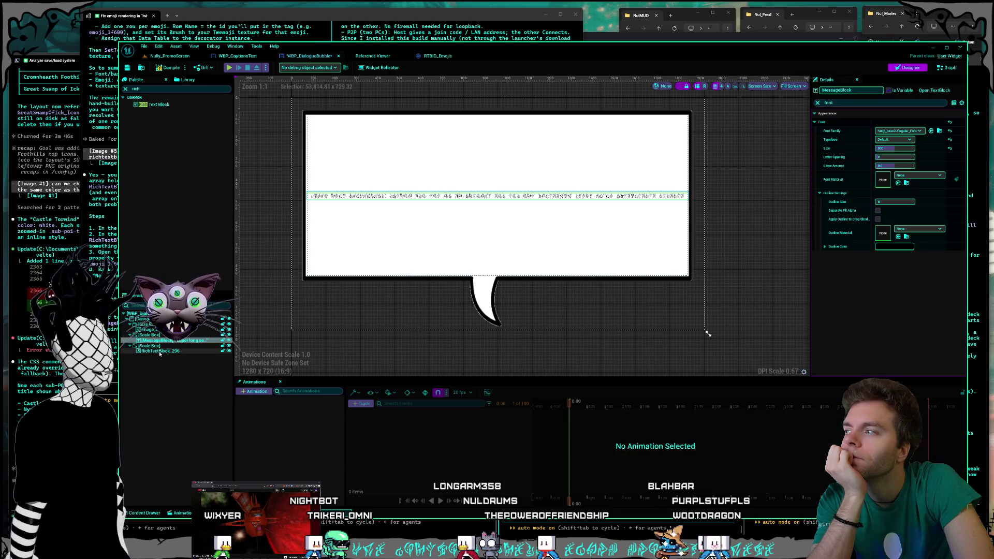
click(160, 352)
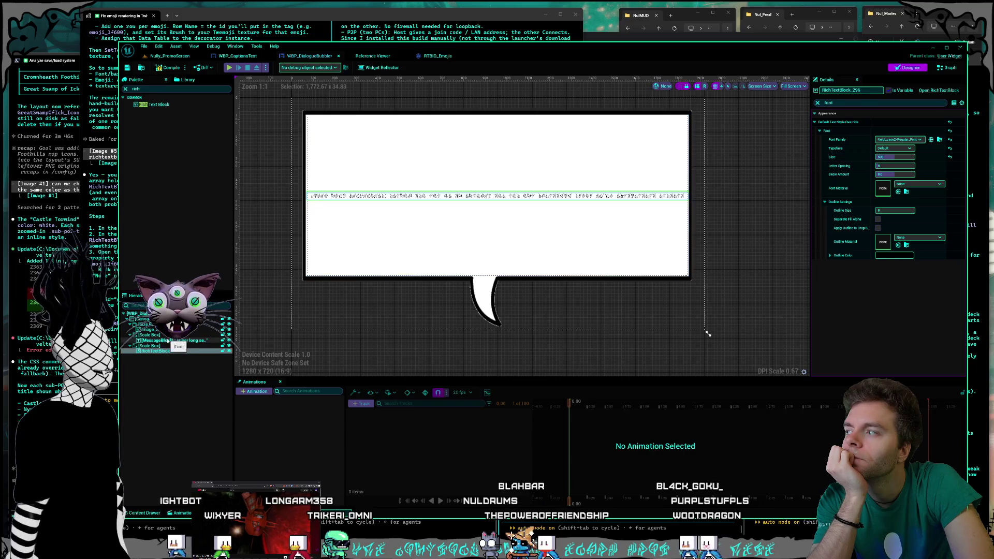
click(169, 341)
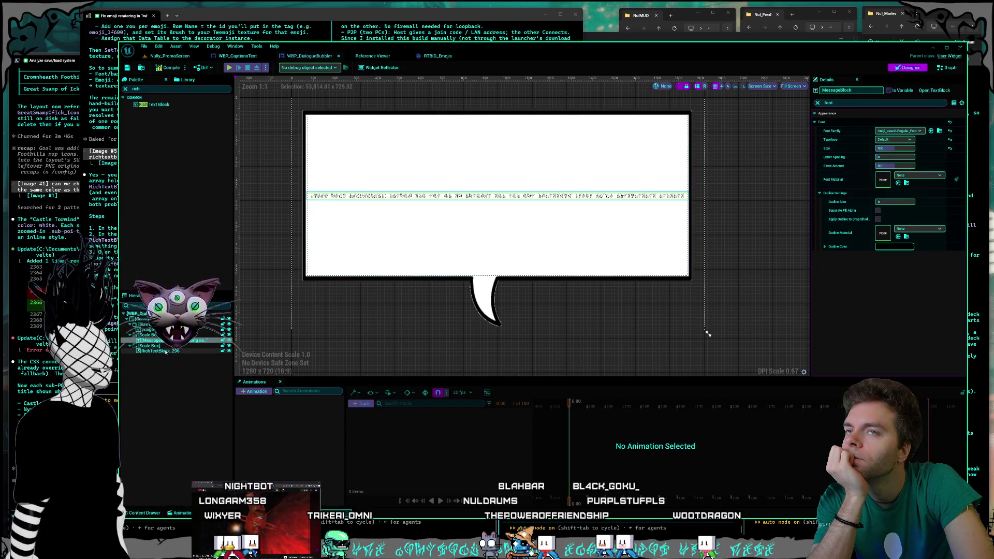
click(165, 352)
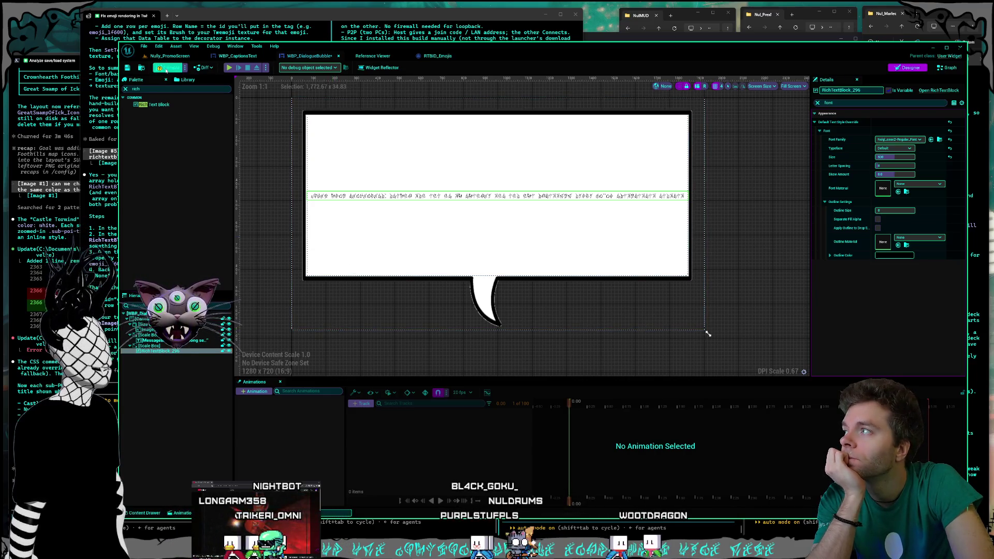
- Save WBP_DialogueBubble, checking out the asset, then switch to its blueprint Graph view
click(131, 69)
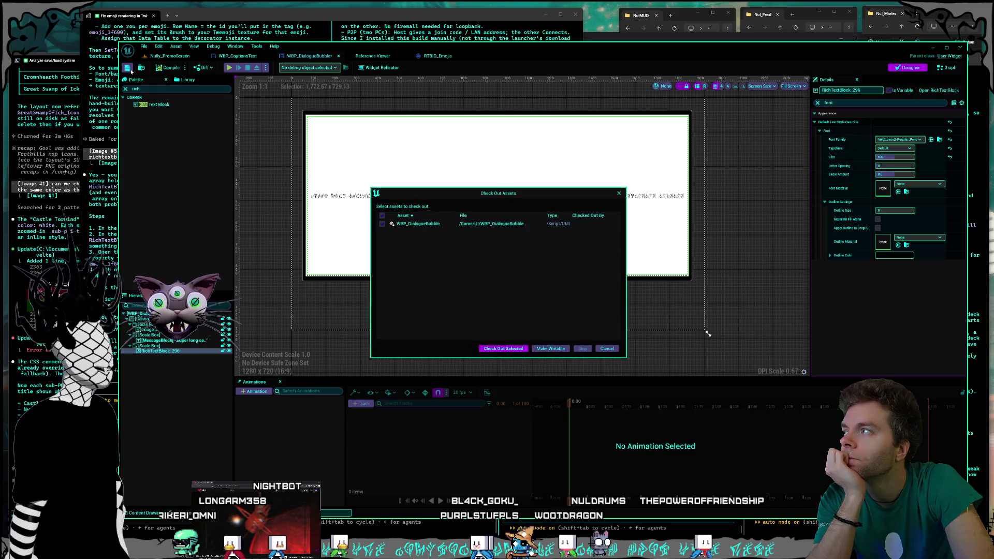
click(500, 349)
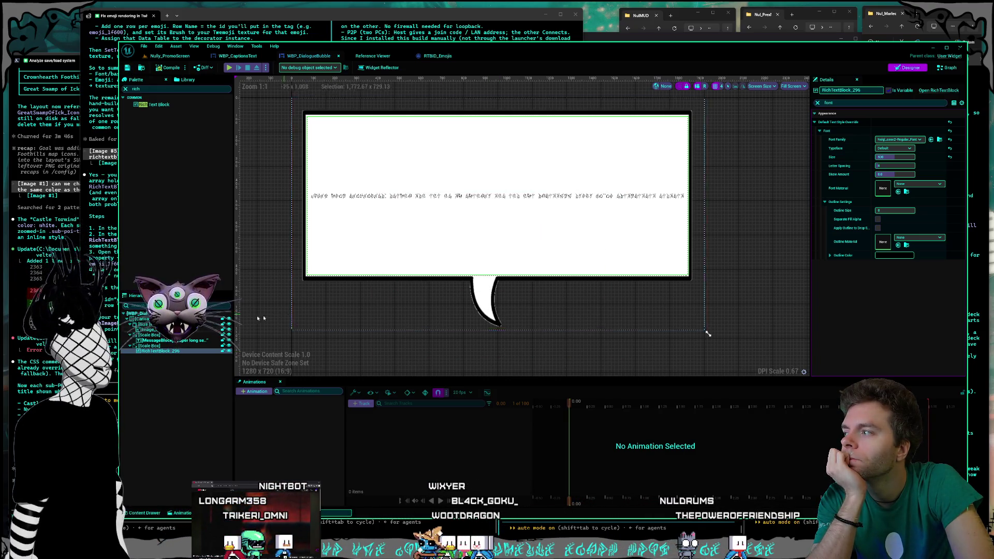
click(155, 340)
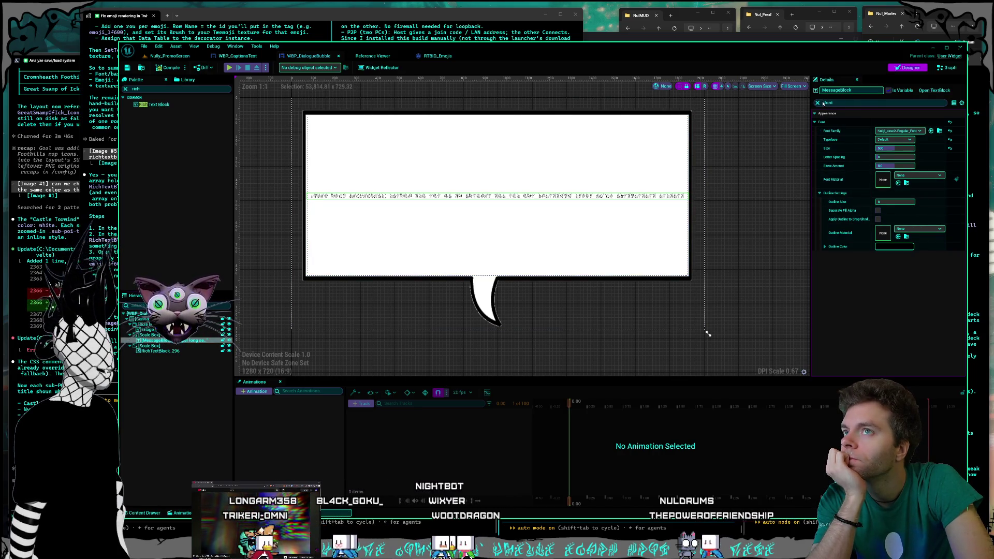
click(954, 68)
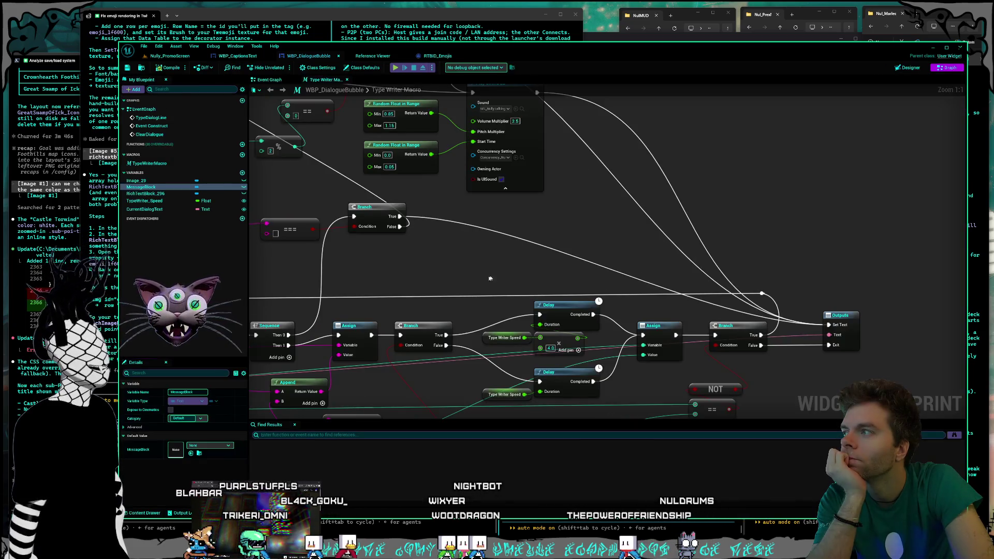
- Pan around the Type Writer Macro nodes, then open the Event Graph and frame its events
scroll(487, 278, down, 7)
scroll(566, 262, up, 4)
mouse_move(566, 261)
mouse_down()
mouse_move(570, 194)
mouse_move(494, 266)
mouse_move(483, 301)
mouse_move(467, 244)
mouse_move(619, 218)
mouse_up()
scroll(619, 217, up, 2)
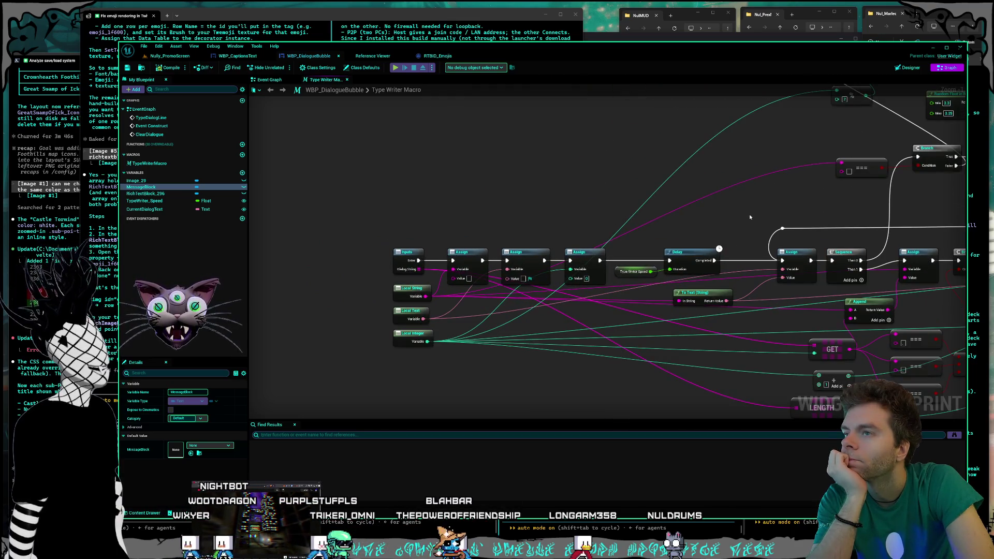
drag(743, 215, 713, 212)
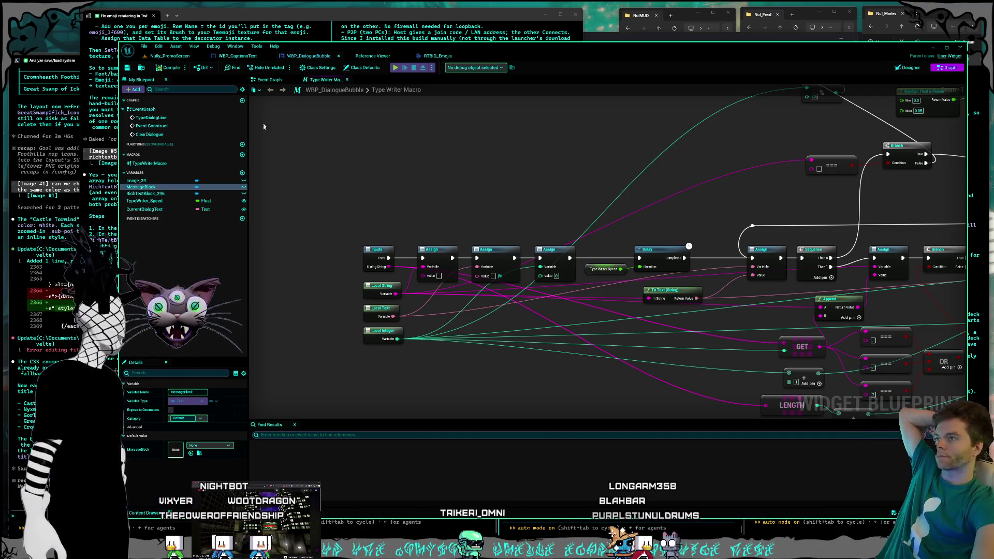
click(269, 79)
drag(434, 199, 454, 158)
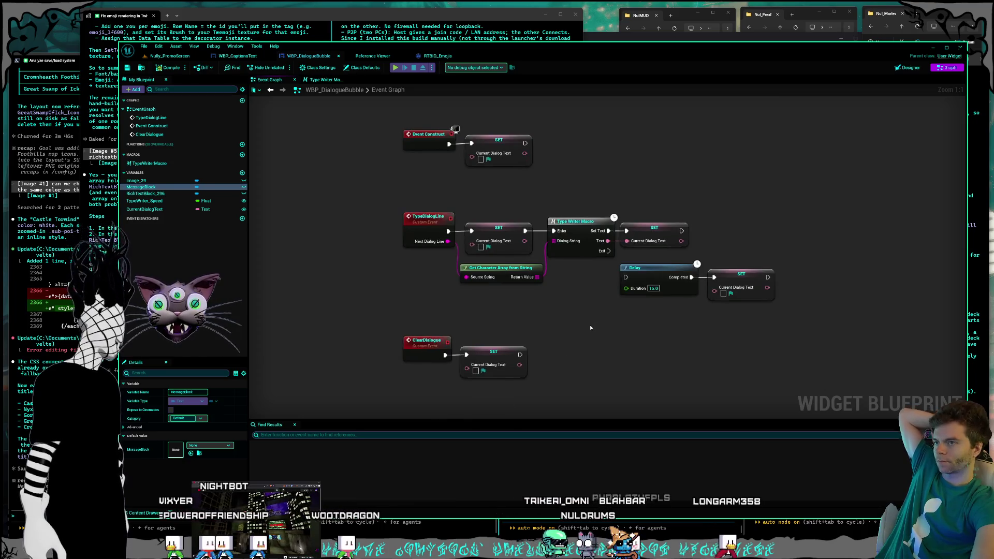
- Return to the Designer view and select RichTextBlock_296 in the Hierarchy
scroll(576, 324, down, 1)
scroll(576, 324, up, 1)
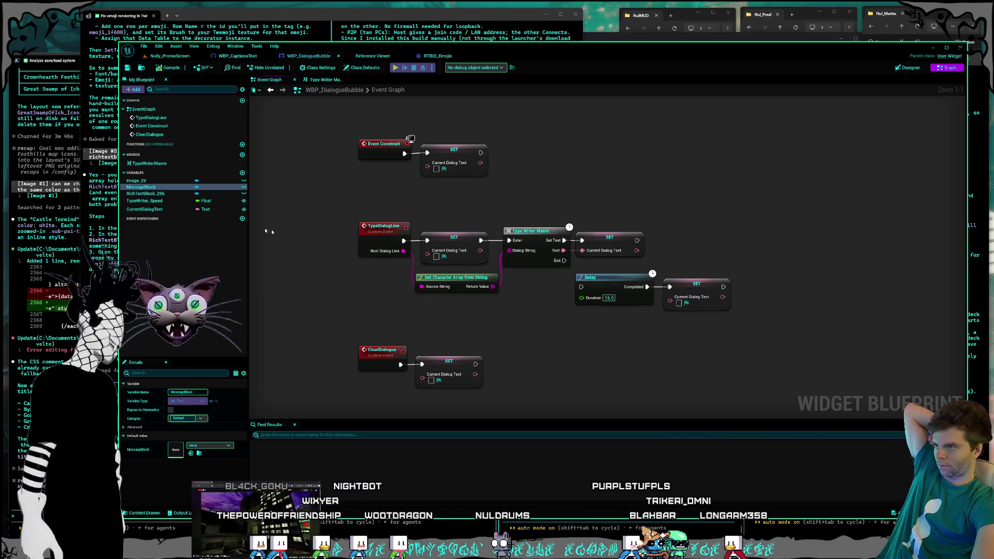
click(908, 68)
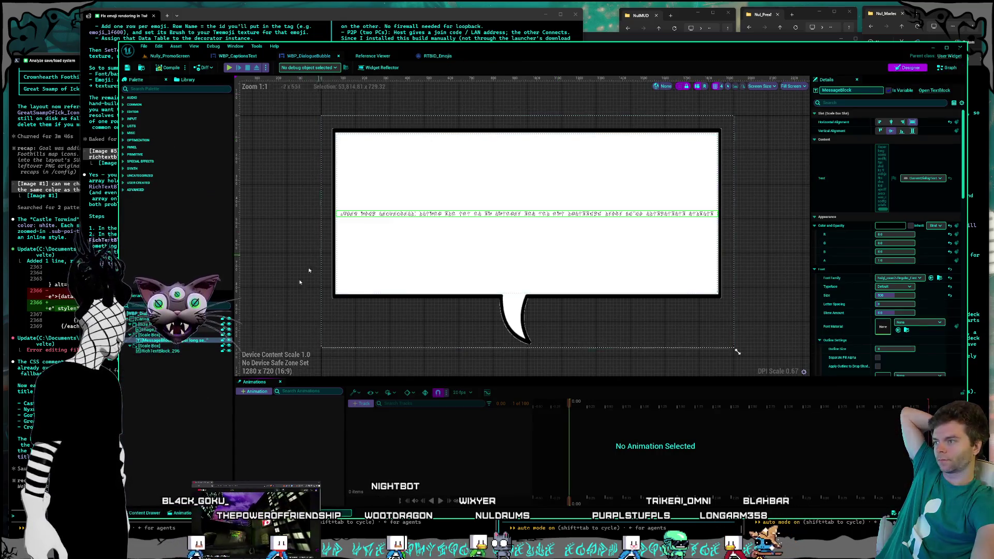
click(158, 352)
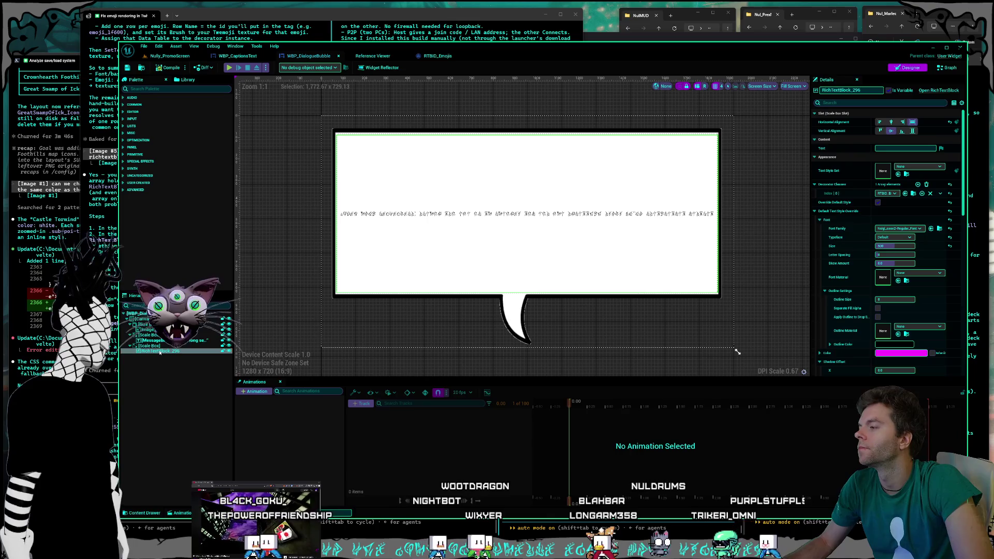
- Rename RichTextBlock_296 to 'MessageBlockRich', then go back to the Event Graph
right_click(167, 351)
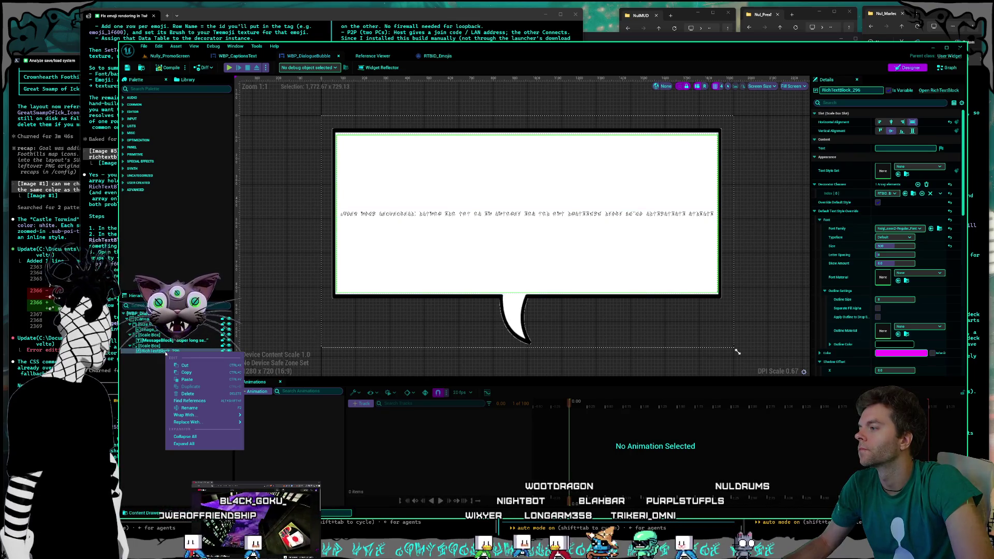
click(197, 408)
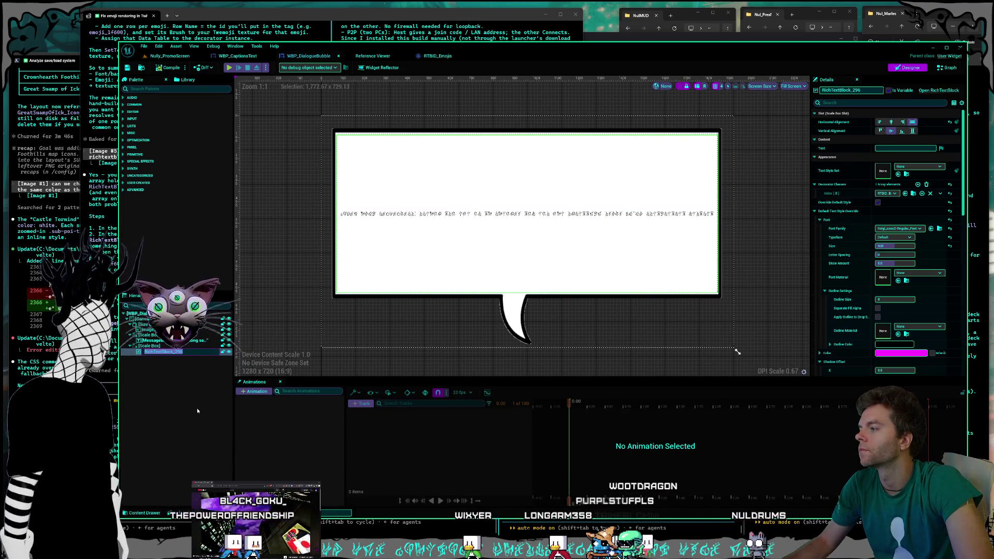
text(Mess)
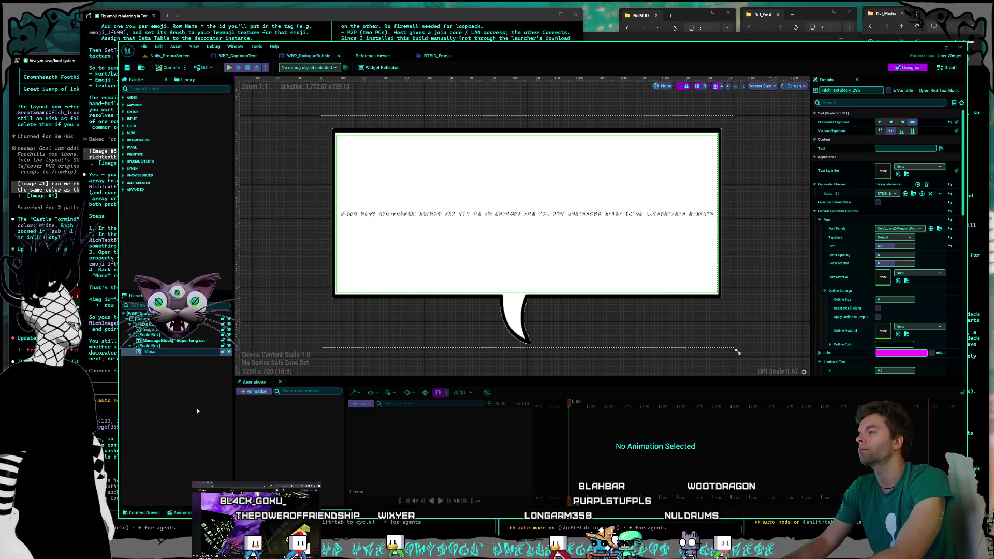
text(ageBlockRich)
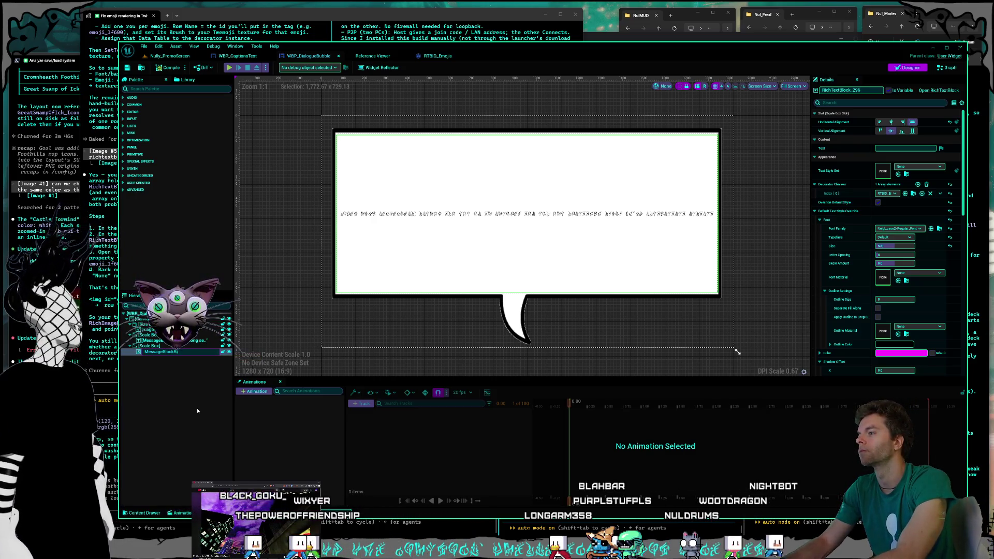
key(Return)
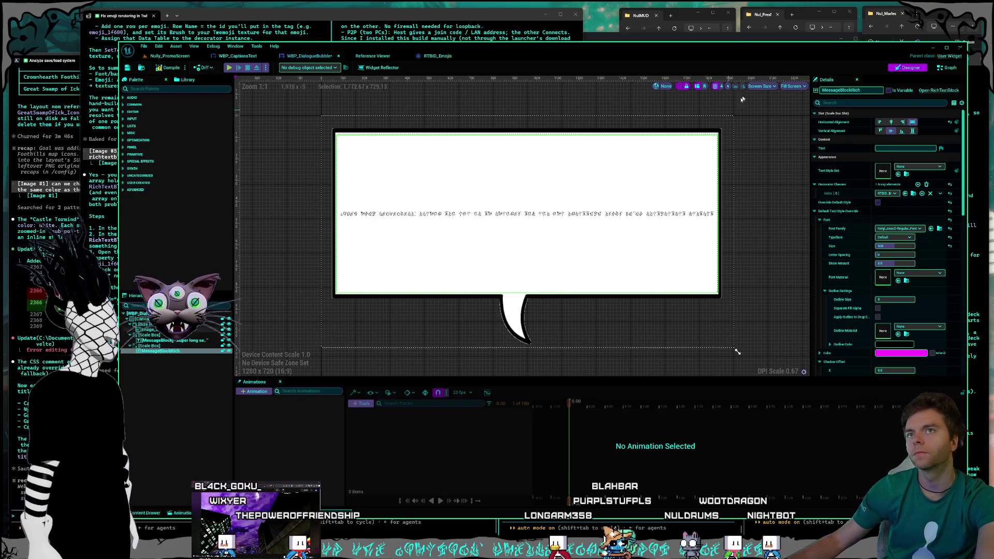
click(950, 68)
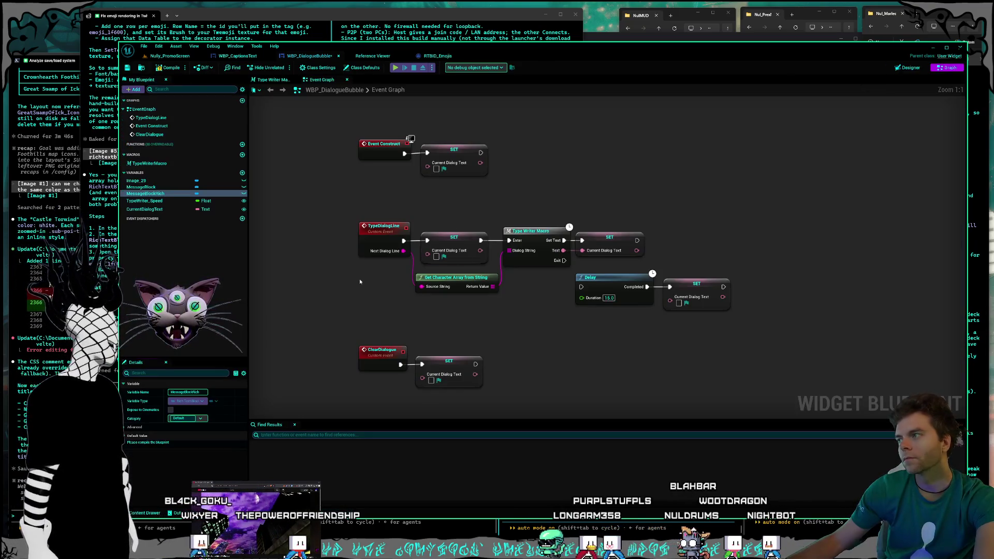
- Place a MessageBlockRich getter and add a Set Text node targeting it
mouse_move(148, 194)
mouse_down()
mouse_move(310, 321)
mouse_move(325, 302)
mouse_move(298, 306)
mouse_up()
click(346, 306)
mouse_move(429, 315)
mouse_down()
mouse_move(369, 315)
mouse_move(415, 302)
mouse_up()
text(set)
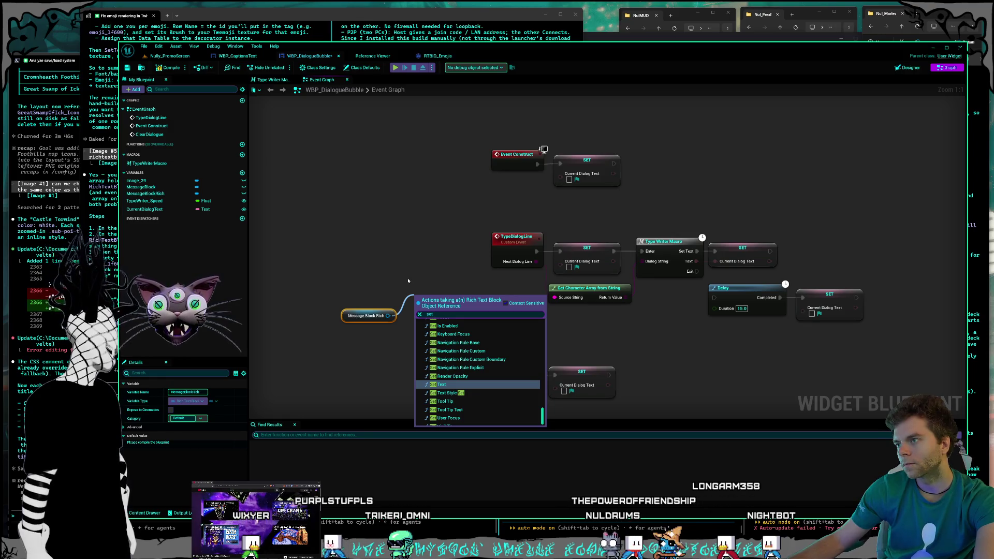
text(tex)
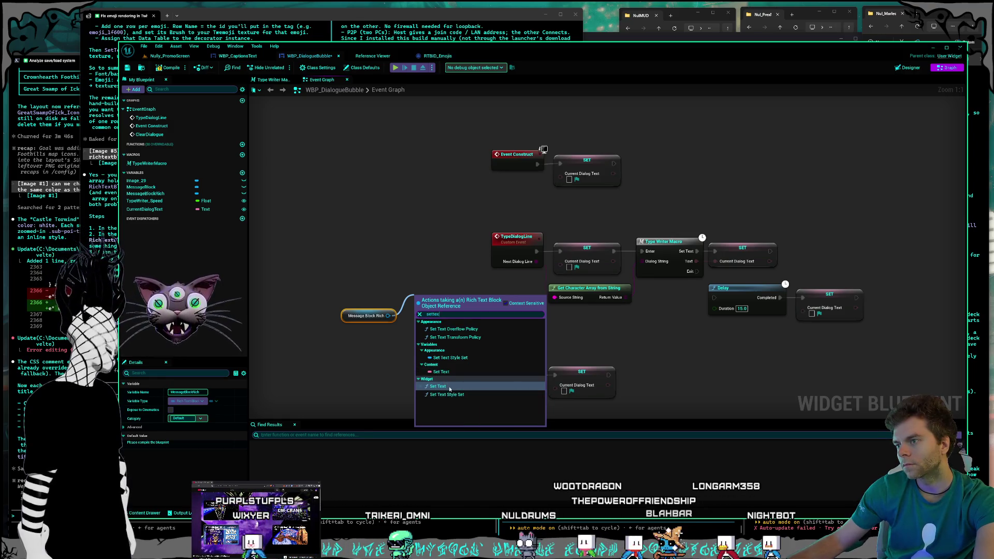
click(449, 388)
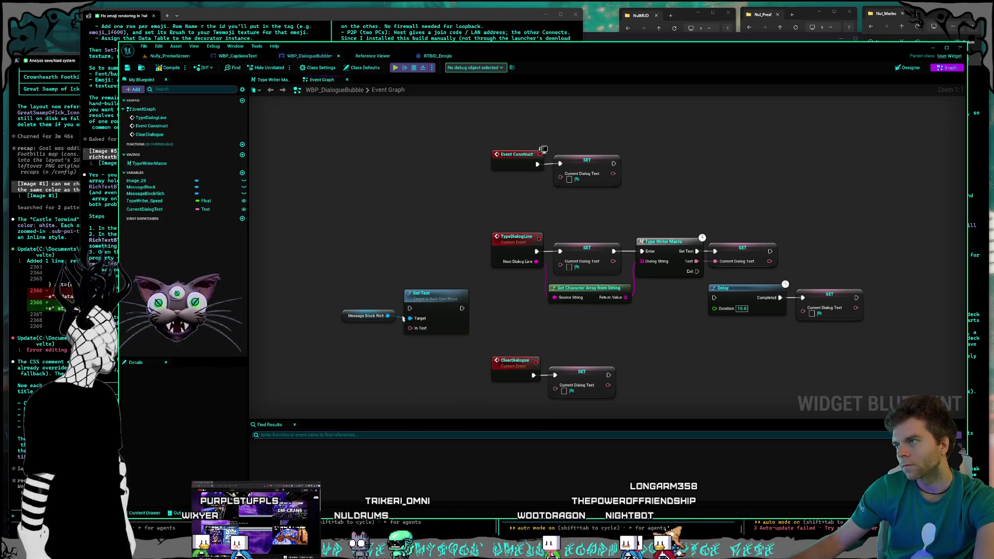
drag(446, 312, 400, 317)
- Feed Set Text's In Text from a new Make Literal Text node
mouse_move(365, 348)
mouse_down()
mouse_move(397, 337)
mouse_move(370, 353)
mouse_up()
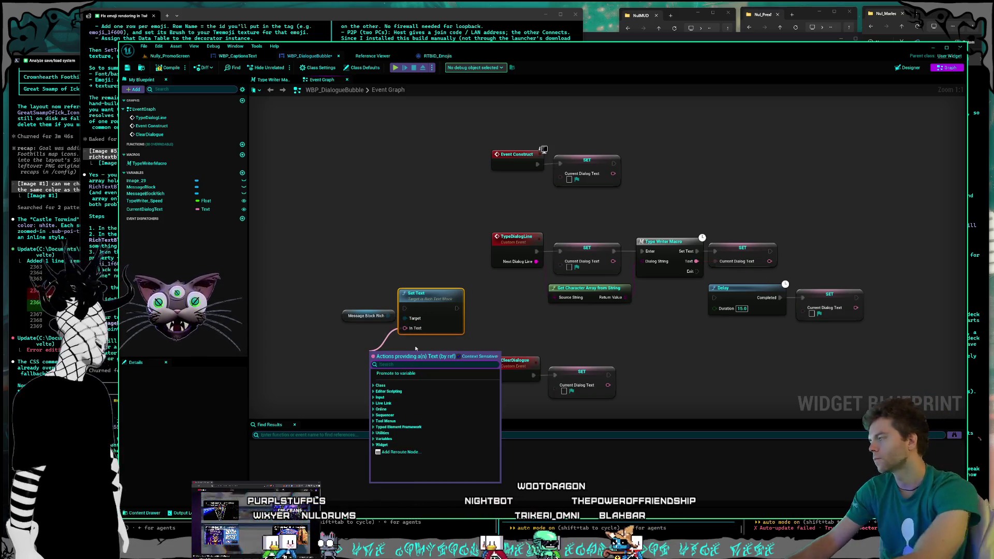
text(make literal text)
key(Return)
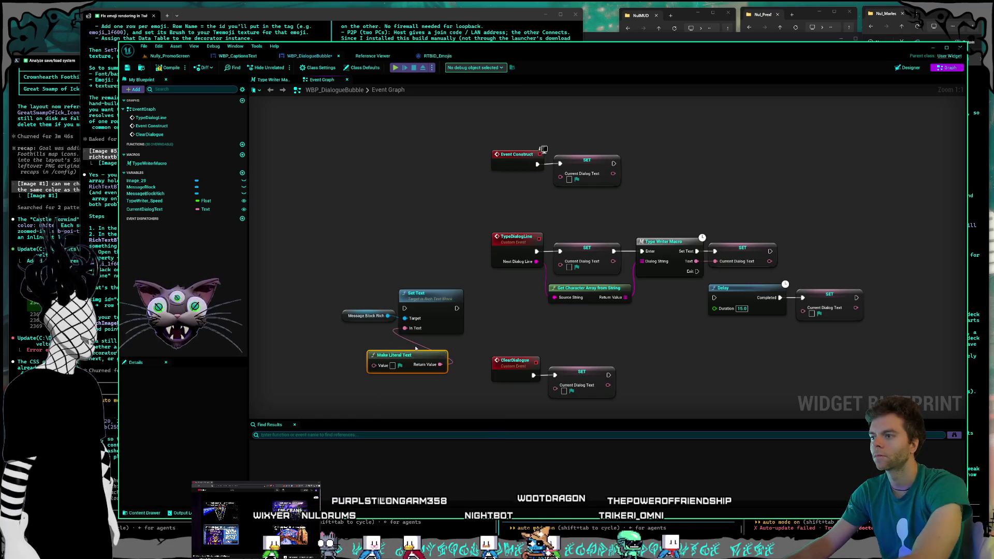
mouse_move(399, 355)
mouse_down()
mouse_move(344, 337)
mouse_move(347, 329)
mouse_up()
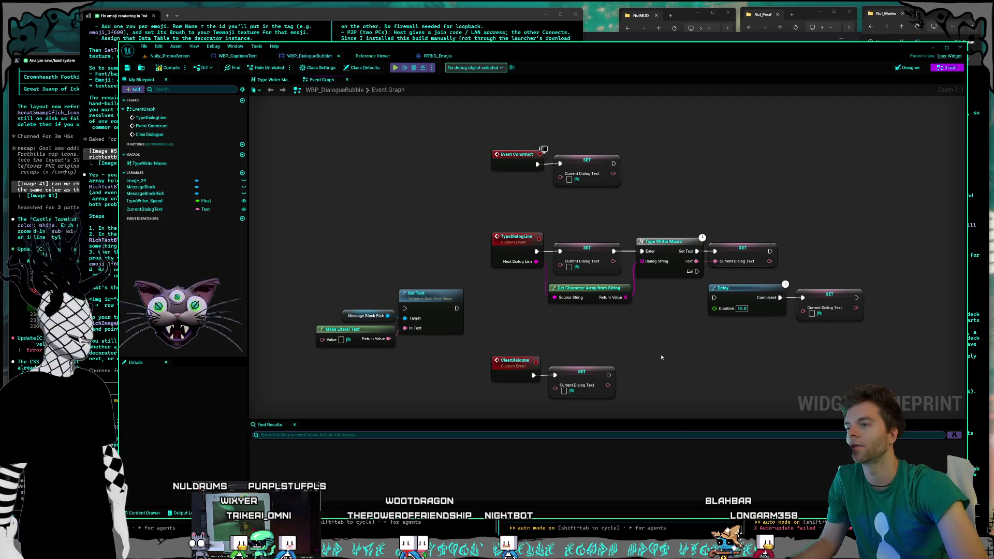
- Move the Set Text group under Event Construct, replacing its Current Dialog Text SET node
drag(476, 285, 313, 352)
mouse_move(439, 313)
mouse_down()
mouse_move(441, 219)
mouse_move(357, 251)
mouse_move(362, 259)
mouse_move(415, 167)
mouse_move(510, 224)
mouse_move(508, 199)
mouse_up()
drag(262, 217, 413, 279)
mouse_move(372, 239)
mouse_down()
mouse_move(490, 213)
mouse_move(490, 203)
mouse_up()
mouse_move(395, 393)
mouse_down()
mouse_move(533, 414)
mouse_move(542, 377)
mouse_move(578, 361)
mouse_move(551, 381)
mouse_up()
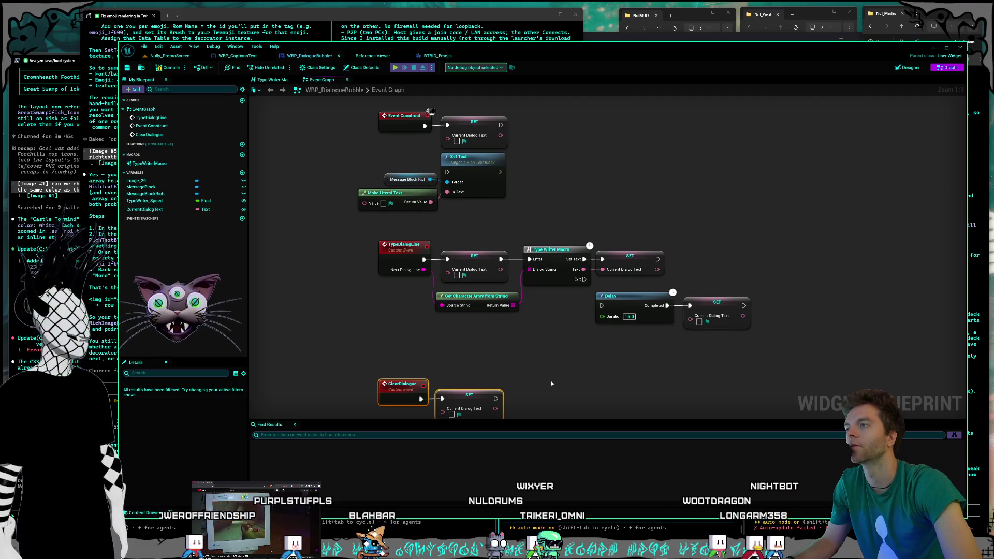
drag(544, 202, 534, 264)
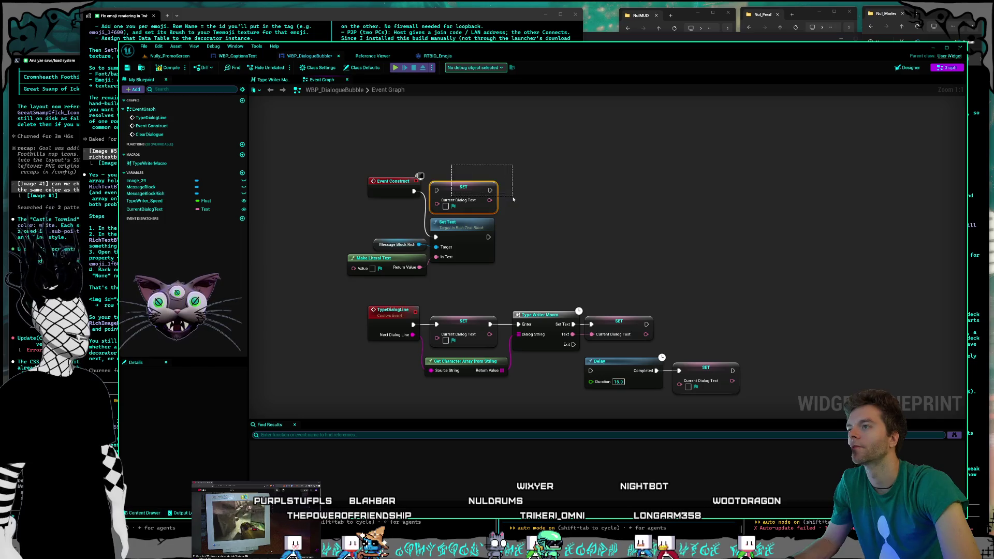
key(Delete)
drag(453, 238, 464, 204)
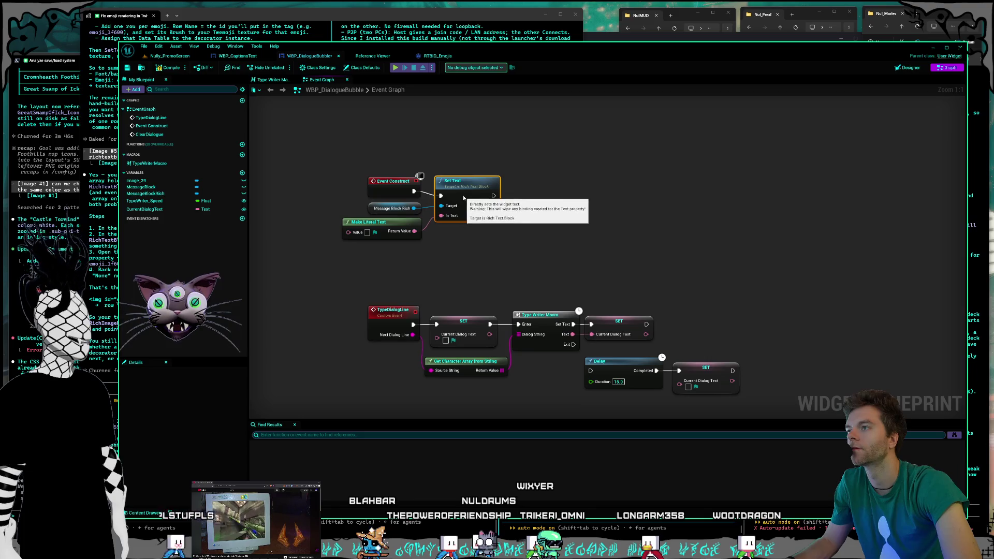
mouse_move(463, 203)
mouse_down()
mouse_move(470, 178)
mouse_move(464, 212)
mouse_move(497, 209)
mouse_up()
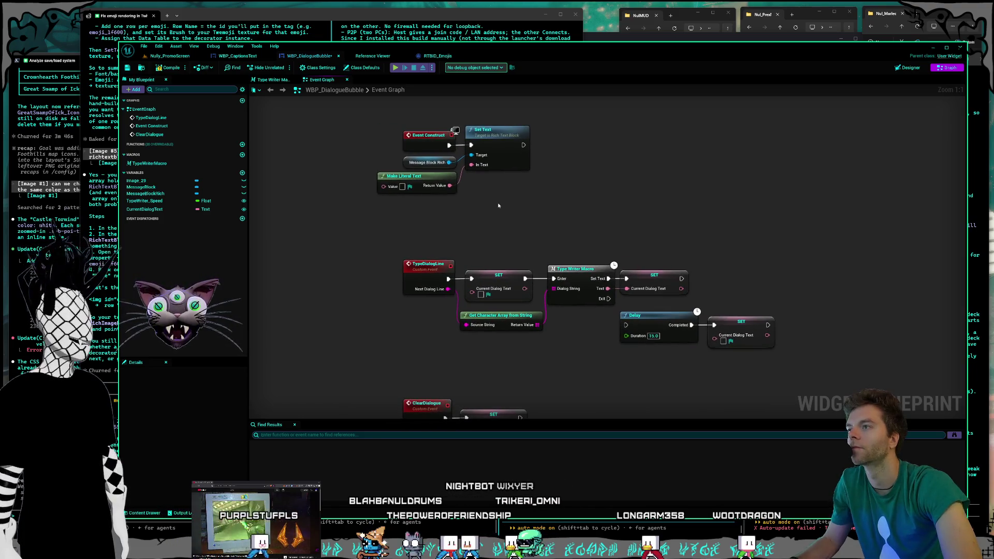
- Paste a copy of the Set Text group after TypeDialogLine and delete its old SET node
key(ctrl+c)
key(ctrl+v)
mouse_move(520, 307)
mouse_down()
mouse_move(602, 226)
mouse_move(476, 218)
mouse_up()
mouse_move(447, 279)
mouse_down()
mouse_move(465, 222)
mouse_move(554, 278)
mouse_up()
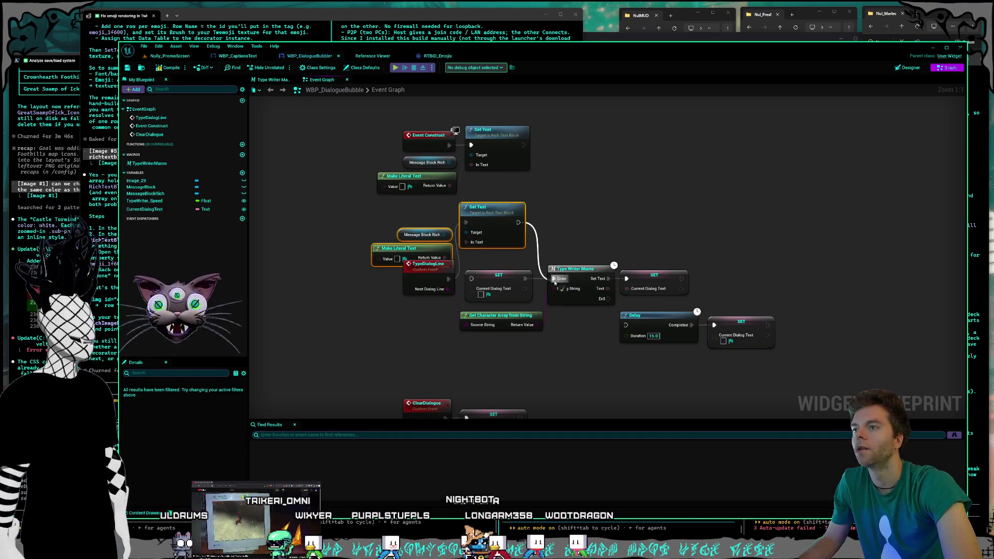
click(498, 274)
key(Delete)
- Tidy the TypeDialogLine nodes, moving the Delay and its SET node lower
drag(425, 197, 492, 253)
drag(476, 211, 487, 268)
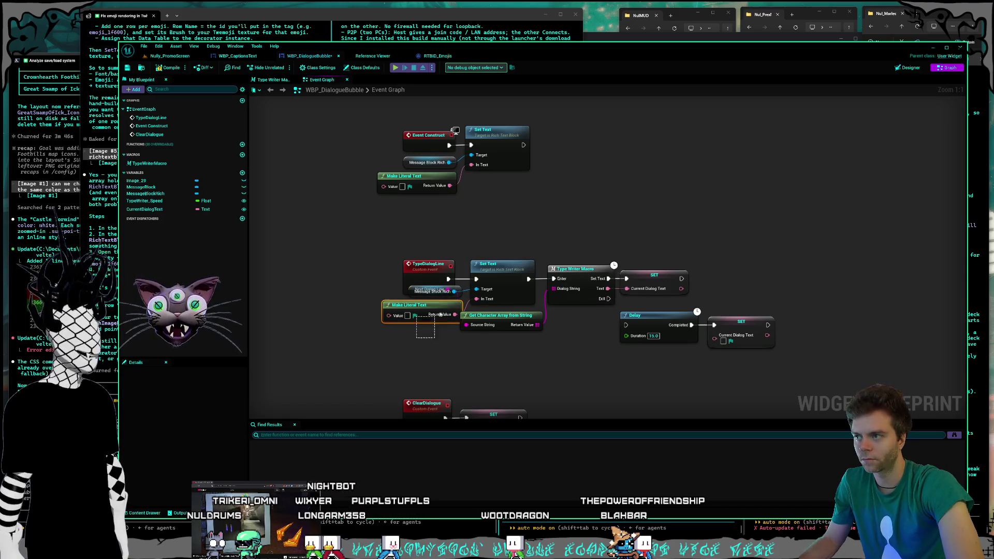
drag(458, 291, 449, 307)
mouse_move(520, 237)
mouse_down()
mouse_move(473, 232)
mouse_move(473, 202)
mouse_up()
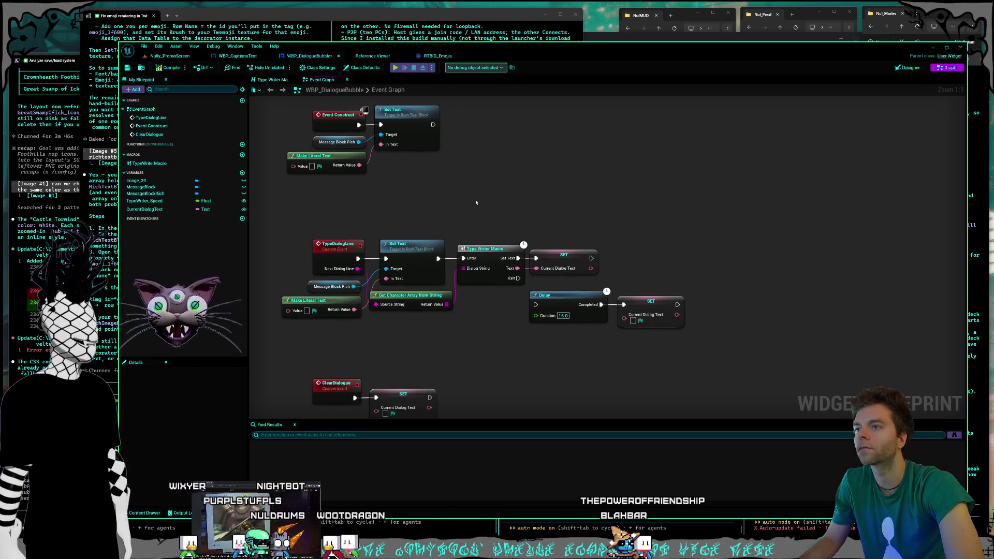
mouse_move(673, 342)
mouse_down()
mouse_move(559, 311)
mouse_move(563, 355)
mouse_move(579, 377)
mouse_up()
- Paste a new Set Text with Message Block Rich as target, fed by the Type Writer Macro output
click(564, 257)
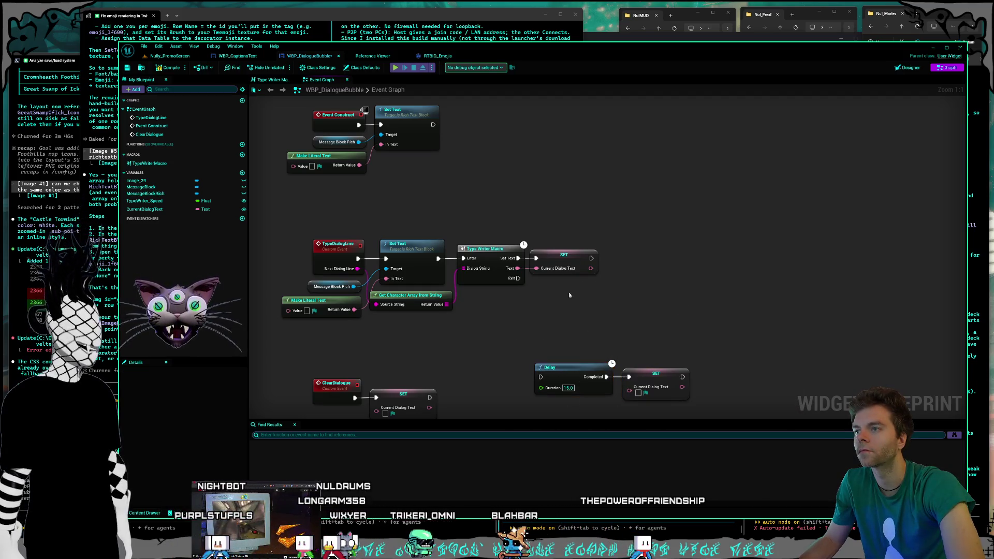
click(563, 310)
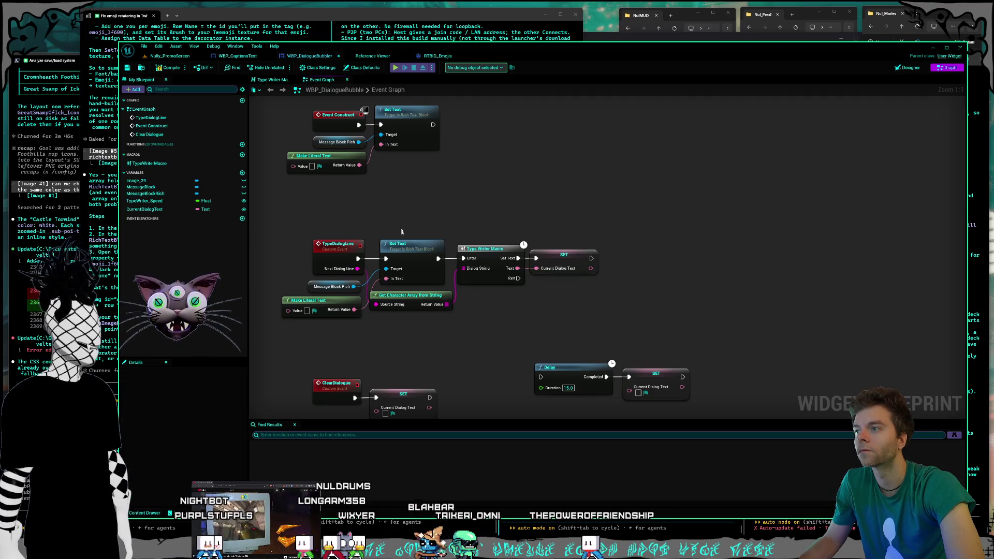
key(ctrl+v)
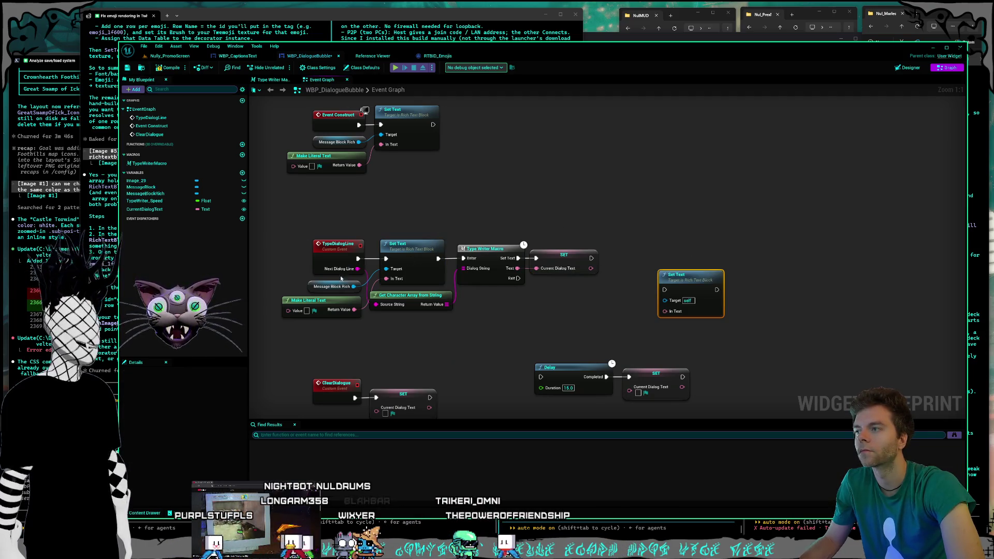
click(320, 286)
drag(653, 323, 676, 303)
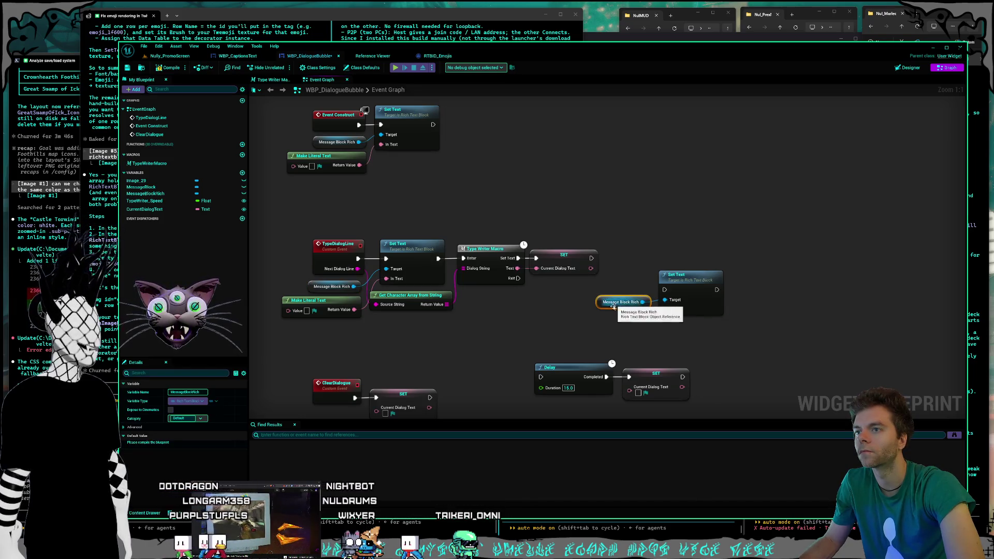
click(584, 311)
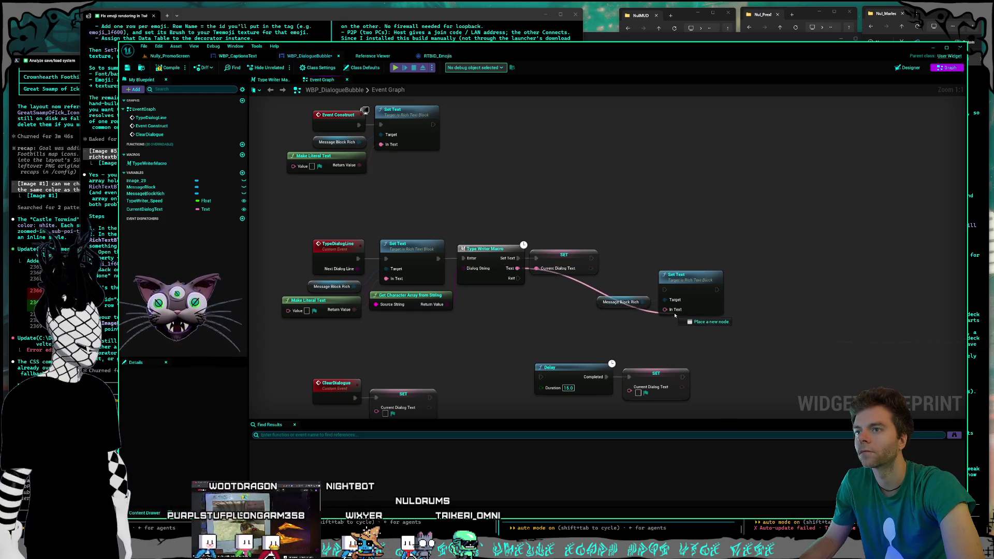
drag(674, 315, 667, 300)
drag(517, 257, 665, 290)
- Delete the Current Dialog Text SET node and place the new Set Text pair beside the macro
click(596, 267)
key(Delete)
drag(598, 269, 728, 320)
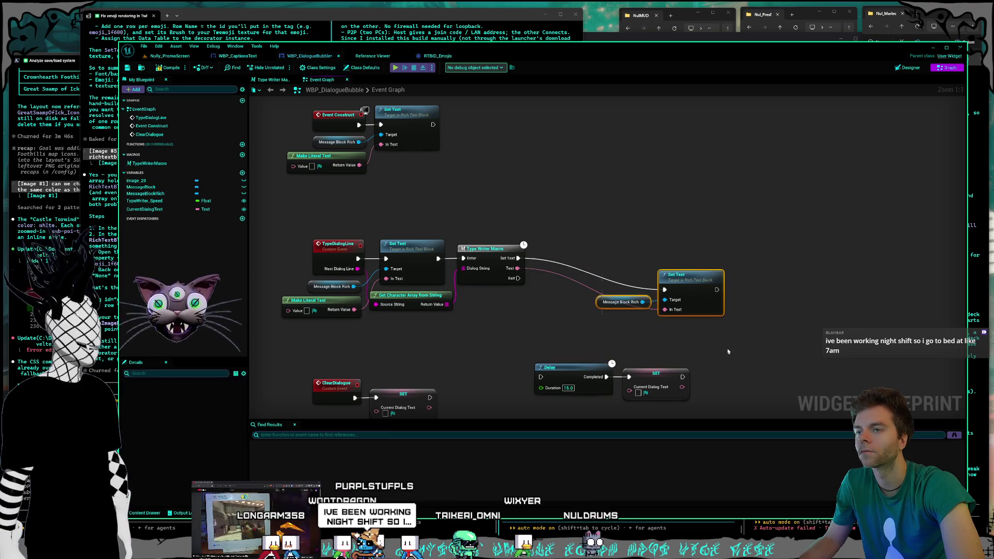
drag(697, 290, 631, 259)
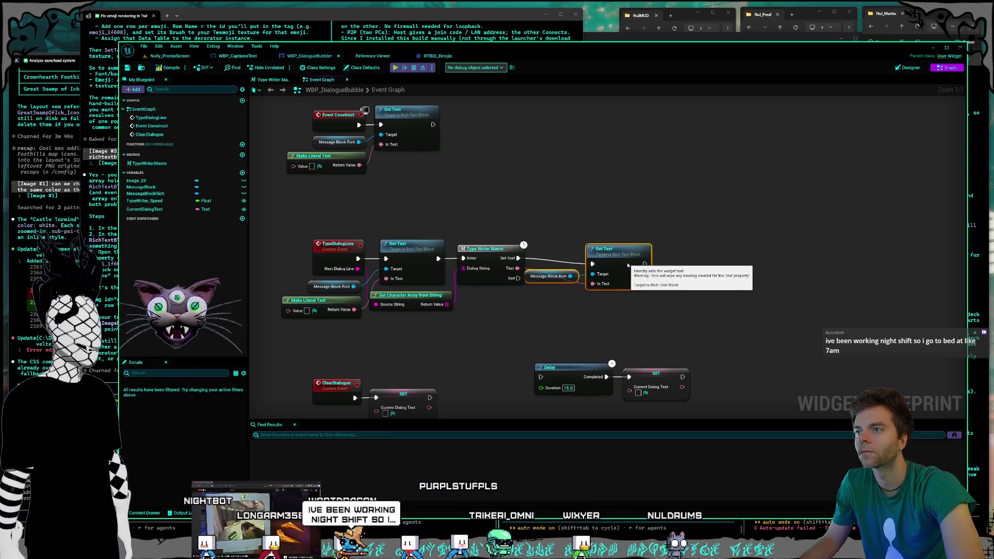
click(564, 295)
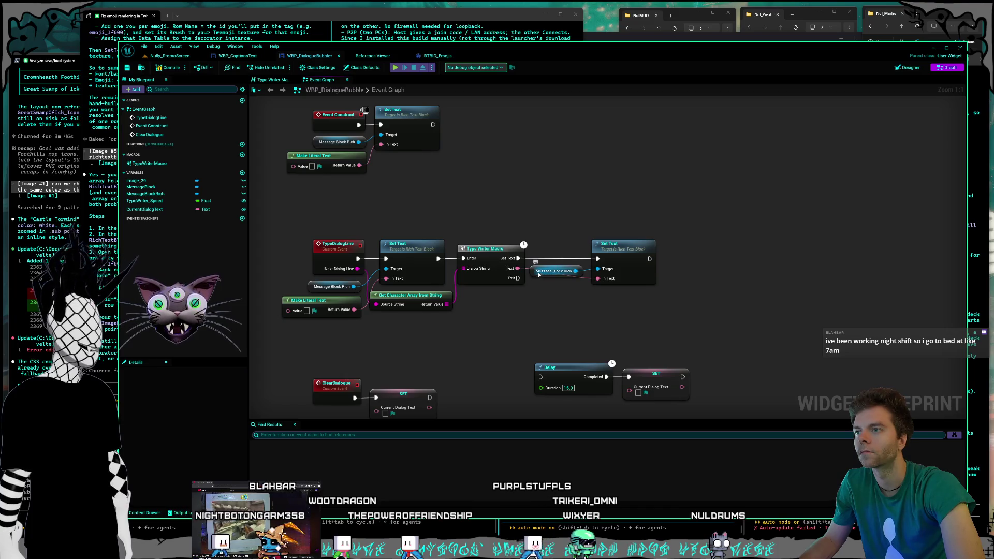
click(554, 271)
click(543, 233)
mouse_move(544, 233)
mouse_down()
mouse_move(588, 213)
mouse_move(488, 176)
mouse_up()
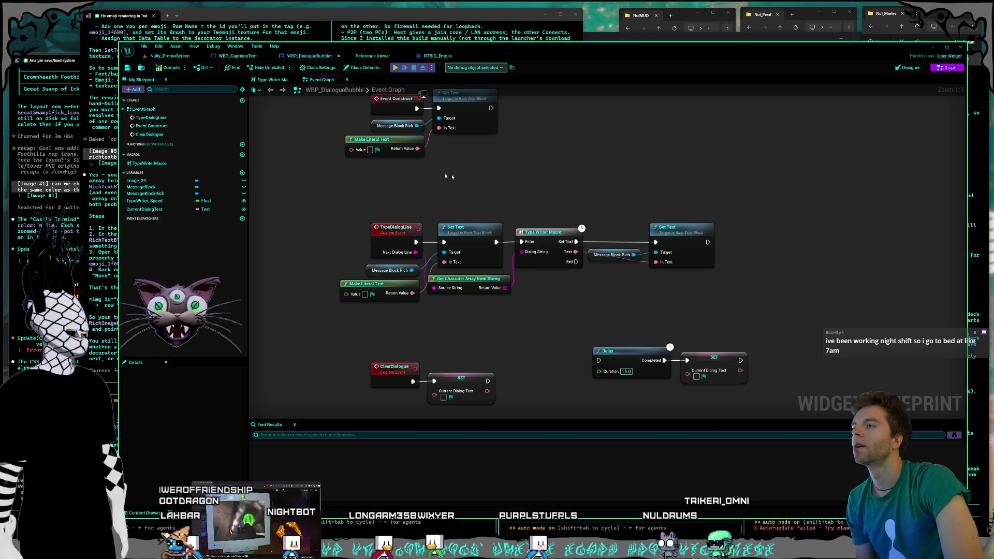
- Save the blueprint and cut Event Construct's Set Text group with Ctrl+X
key(ctrl+s)
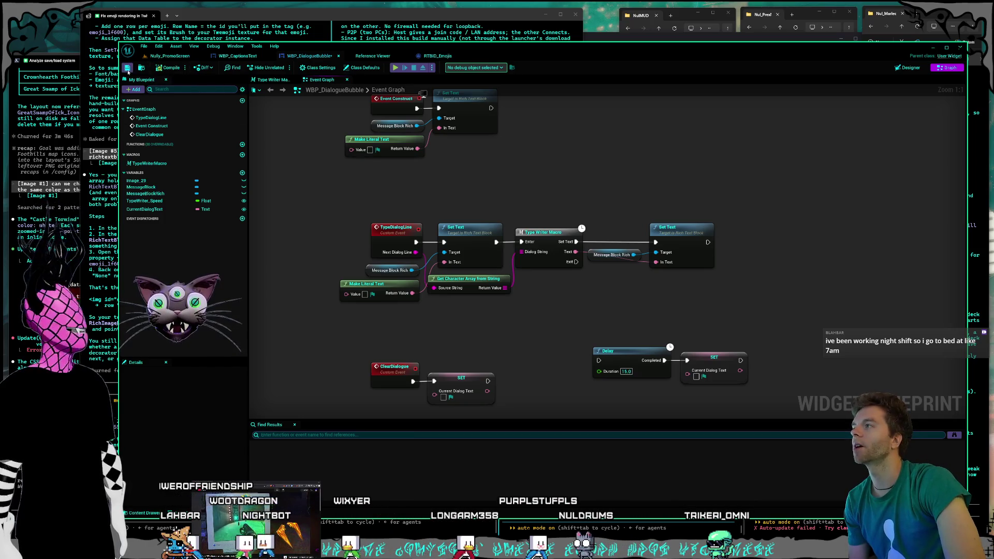
drag(500, 190, 452, 174)
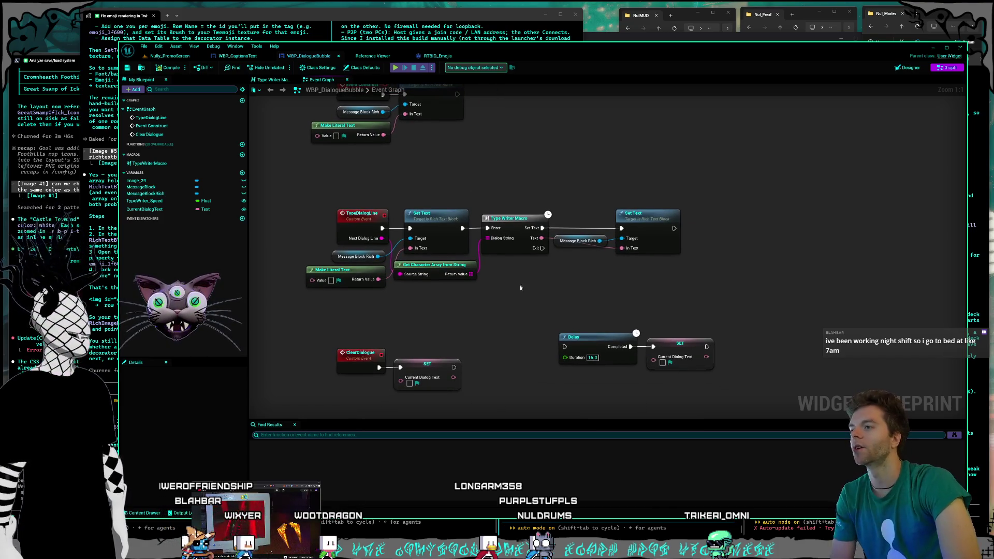
drag(574, 290, 564, 294)
mouse_move(451, 317)
mouse_down()
mouse_move(442, 308)
mouse_move(451, 363)
mouse_up()
drag(380, 199, 409, 153)
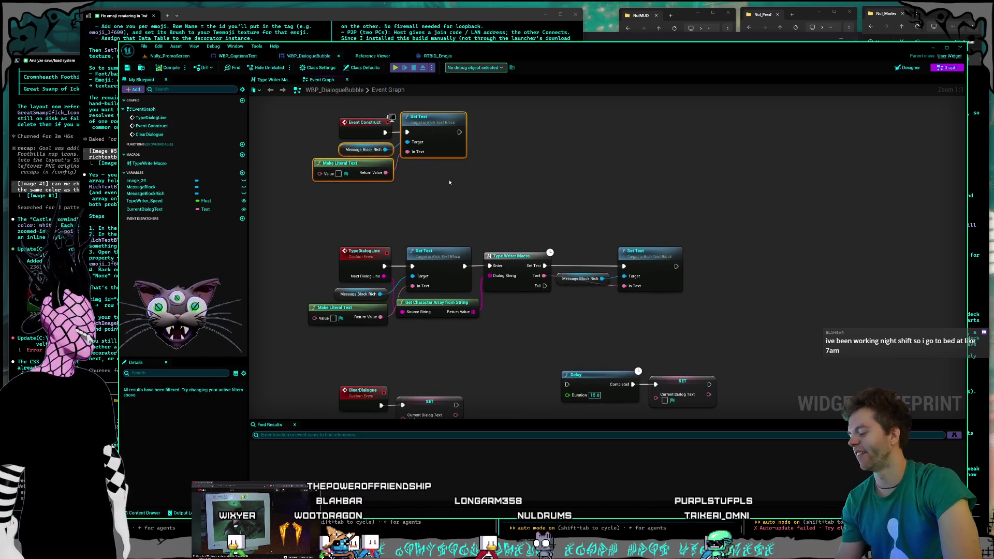
key(ctrl+x)
- Paste the Set Text group under ClearDialogue, wire it in, and delete the Current Dialog Text SET
drag(506, 374, 491, 232)
key(ctrl+v)
drag(591, 299, 417, 309)
click(397, 242)
drag(366, 262, 386, 308)
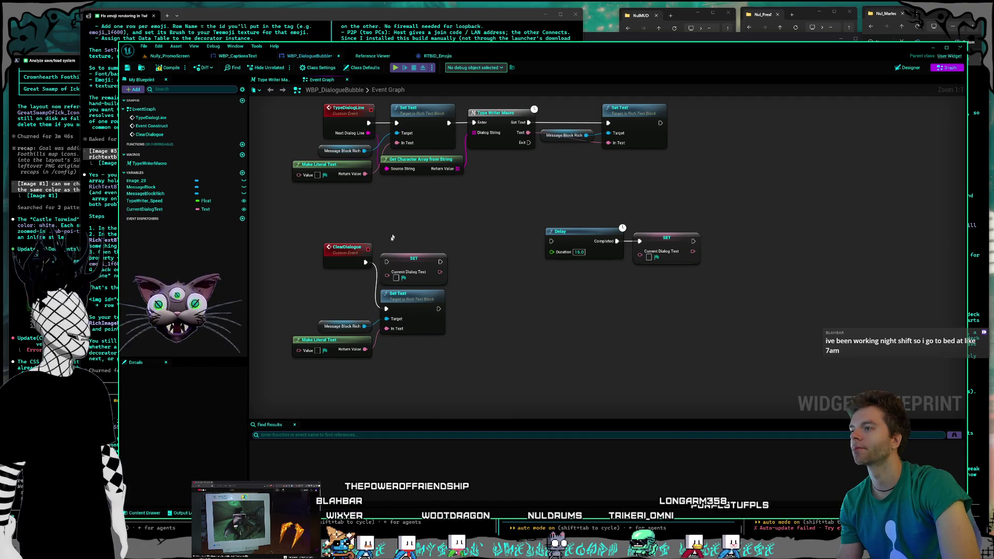
click(441, 259)
key(Delete)
- Tidy the ClearDialogue nodes, save the blueprint, and switch to the Designer view
mouse_move(448, 337)
mouse_down()
mouse_move(381, 289)
mouse_move(311, 290)
mouse_up()
mouse_move(410, 314)
mouse_down()
mouse_move(410, 267)
mouse_move(475, 237)
mouse_move(521, 284)
mouse_up()
click(414, 253)
drag(460, 138, 481, 231)
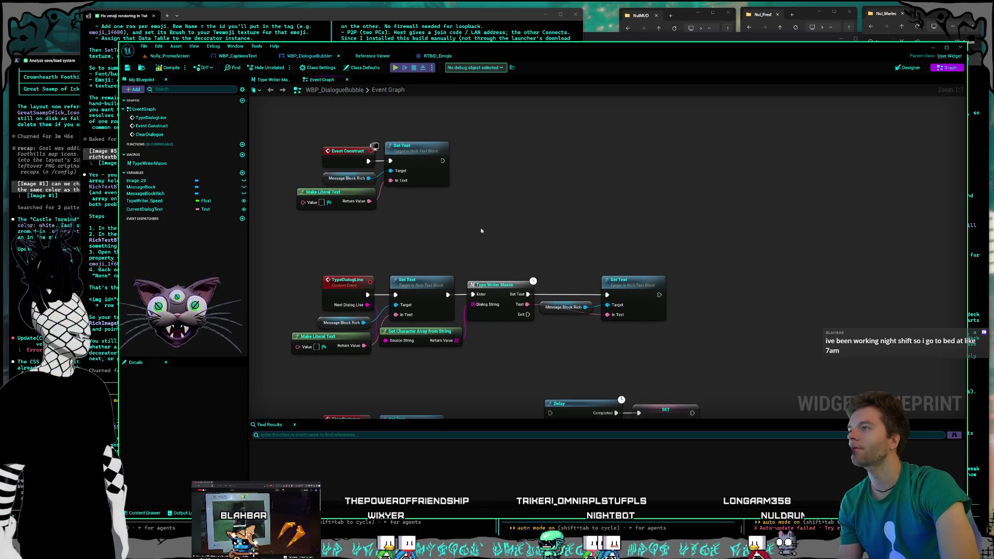
click(127, 67)
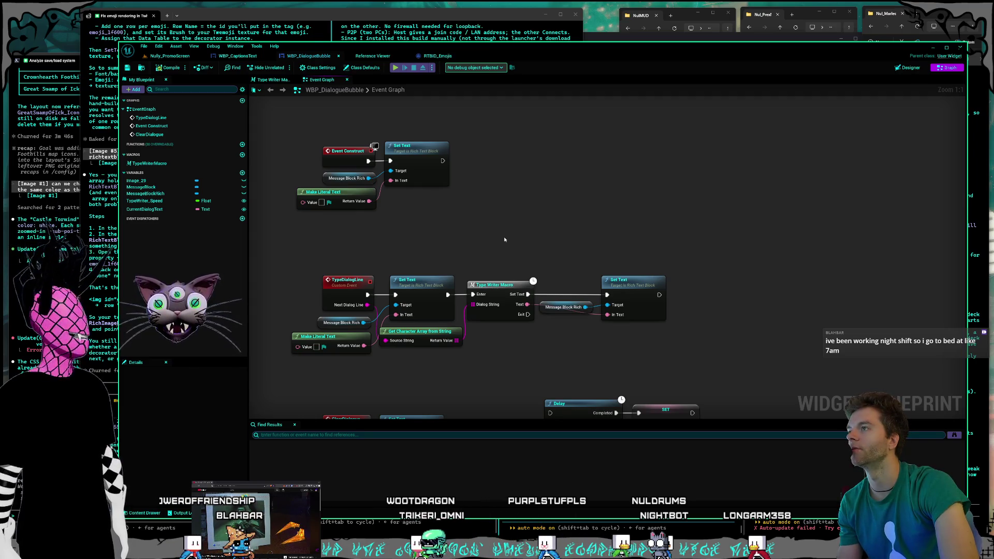
mouse_move(502, 237)
mouse_down()
mouse_move(480, 243)
mouse_move(457, 217)
mouse_move(477, 204)
mouse_up()
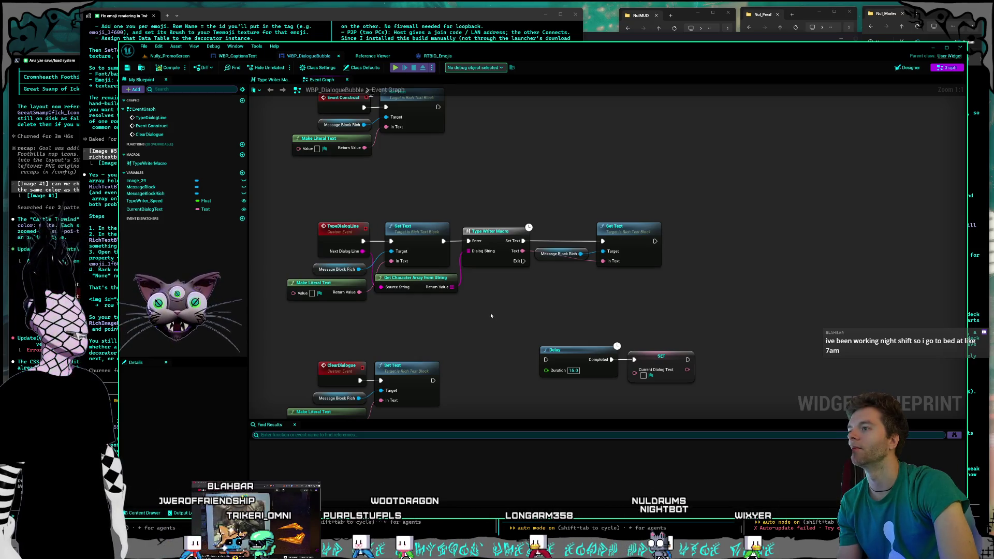
mouse_move(424, 320)
mouse_down()
mouse_move(440, 262)
mouse_move(367, 318)
mouse_move(399, 331)
mouse_up()
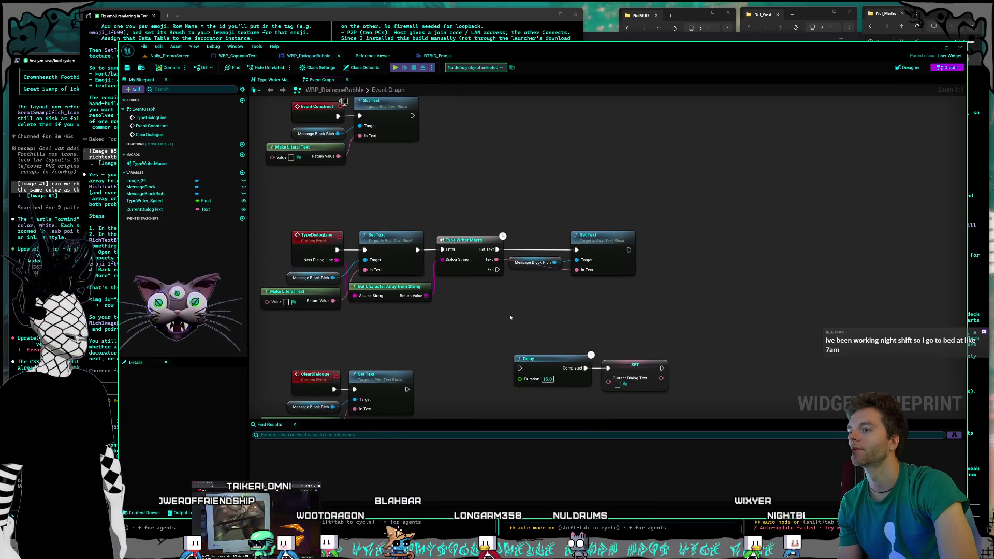
mouse_move(510, 201)
mouse_down()
mouse_move(526, 225)
mouse_move(499, 226)
mouse_up()
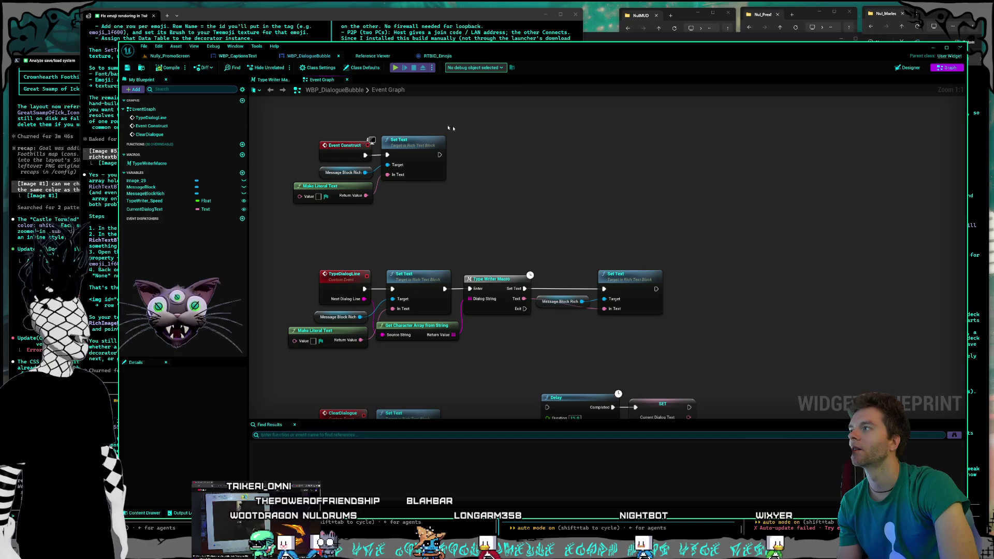
key(shift+F4)
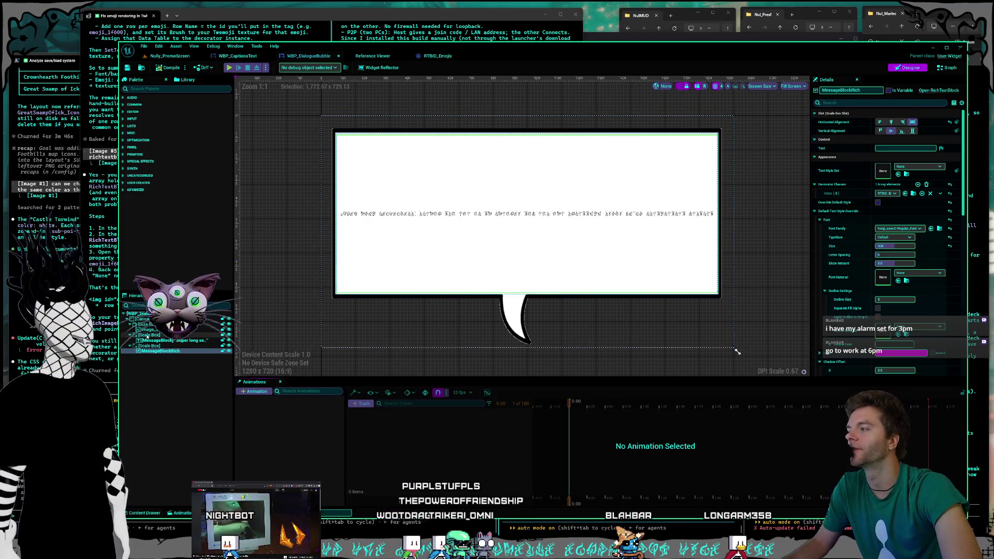
- Enlarge the preview canvas and Details panel while comparing MessageBlock and MessageBlockRich settings
click(171, 341)
click(171, 350)
click(173, 340)
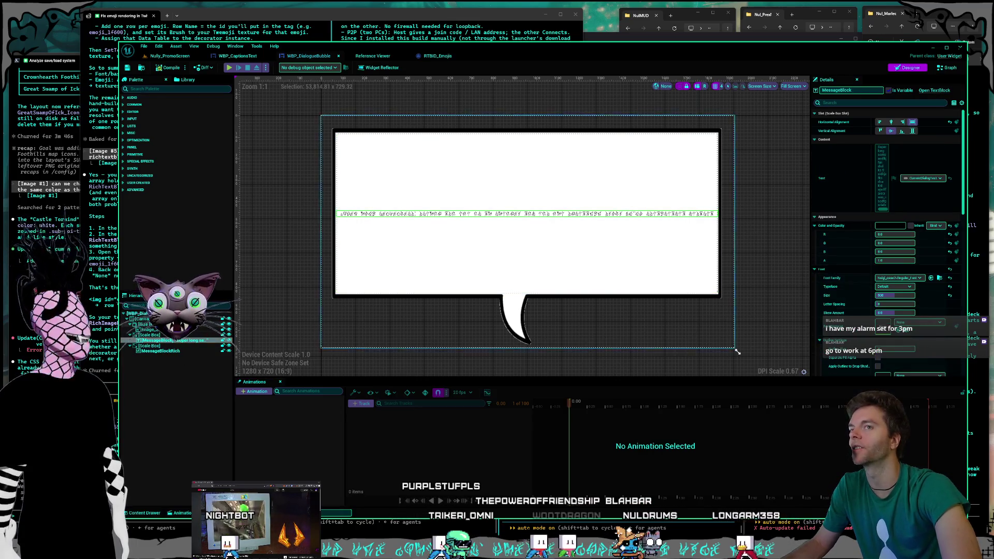
drag(803, 382, 777, 402)
drag(361, 396, 361, 410)
mouse_move(809, 382)
mouse_down()
mouse_move(771, 378)
mouse_move(781, 375)
mouse_up()
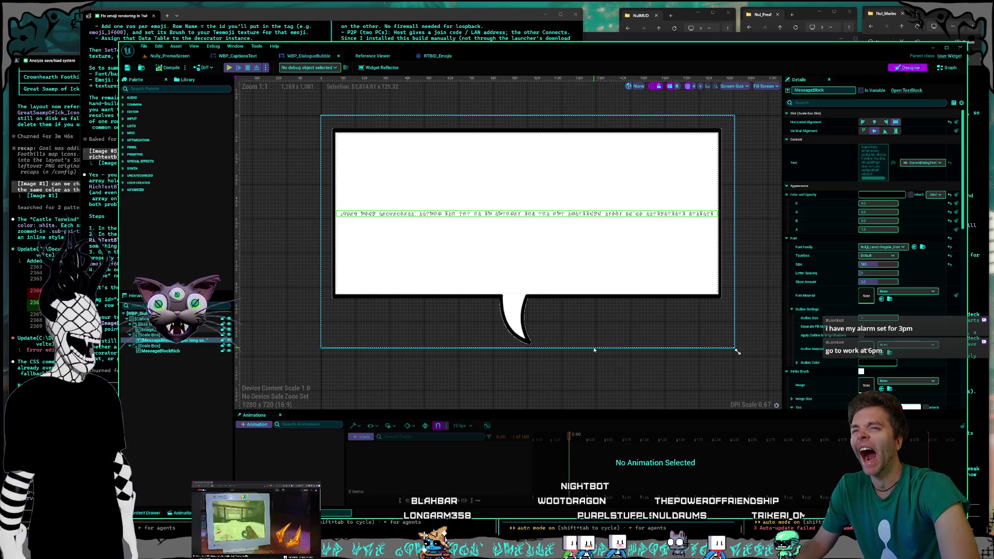
click(165, 351)
click(159, 340)
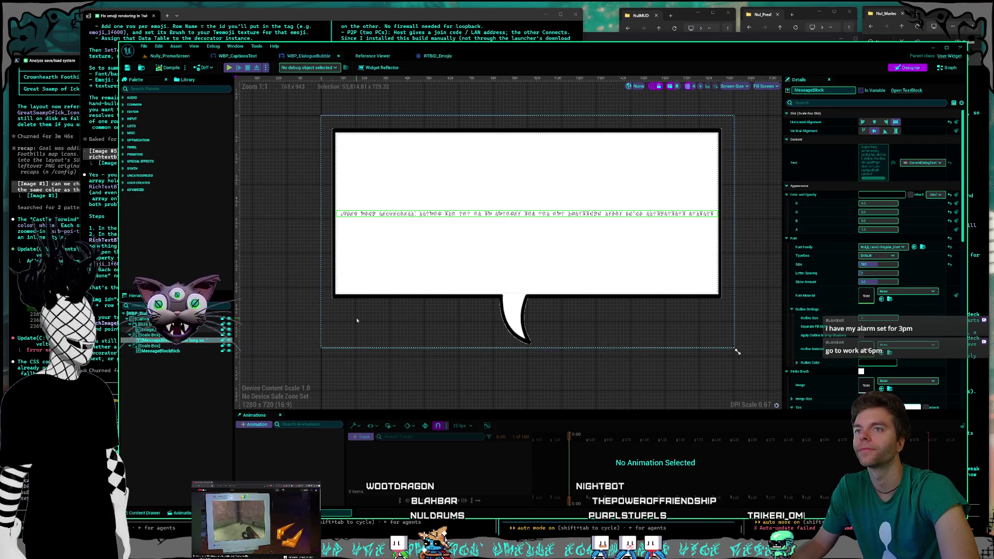
click(162, 351)
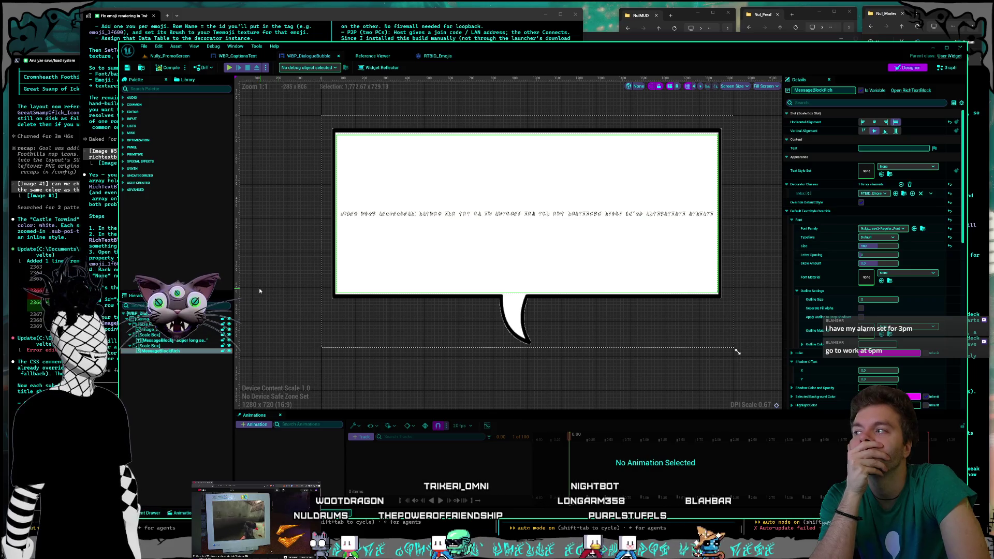
- Set MessageBlockRich's Text to 'ces nully is talking here check this out.'
click(873, 148)
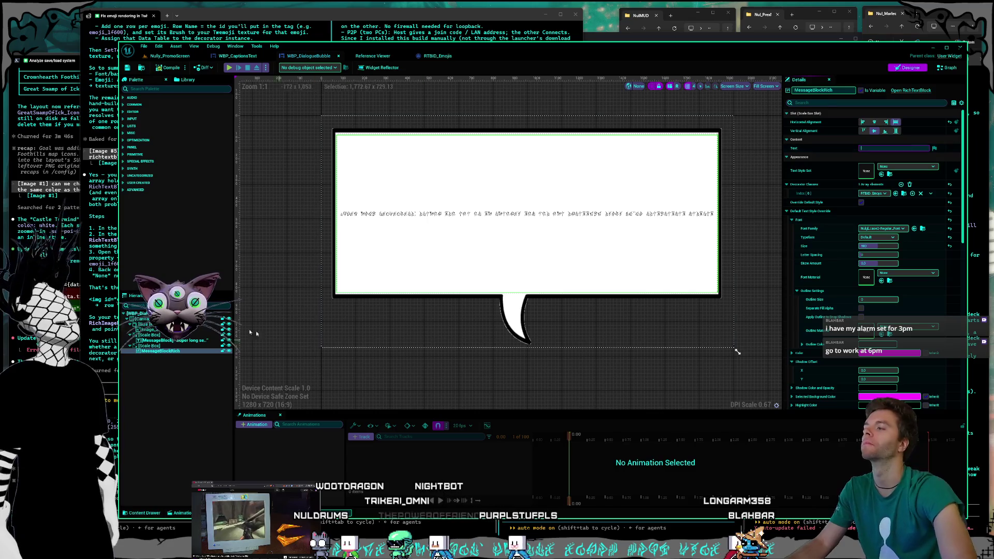
click(166, 340)
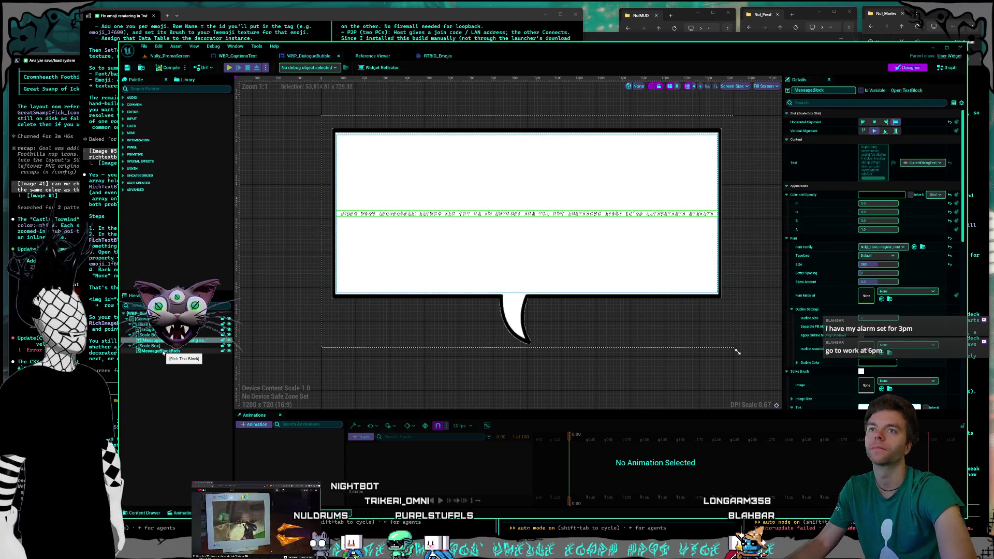
click(161, 351)
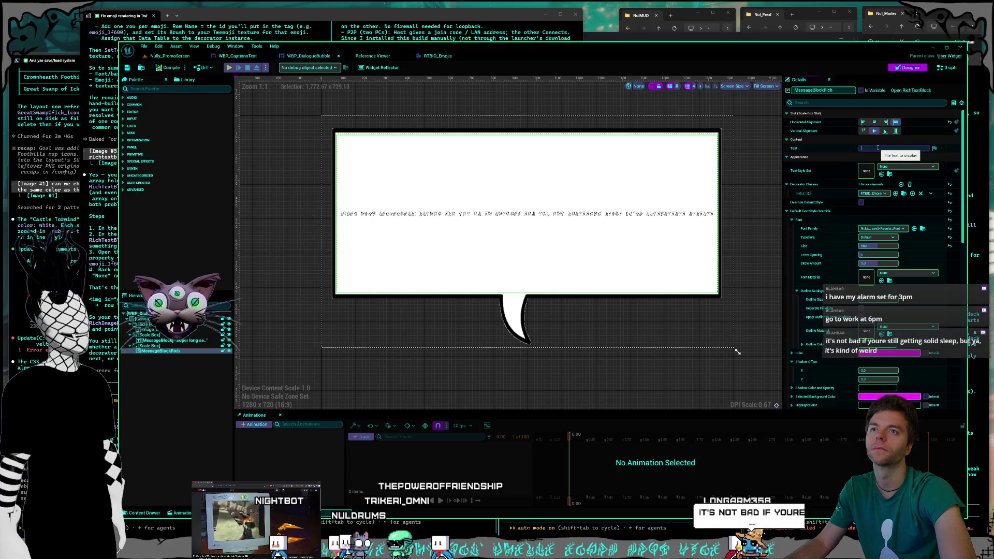
click(877, 148)
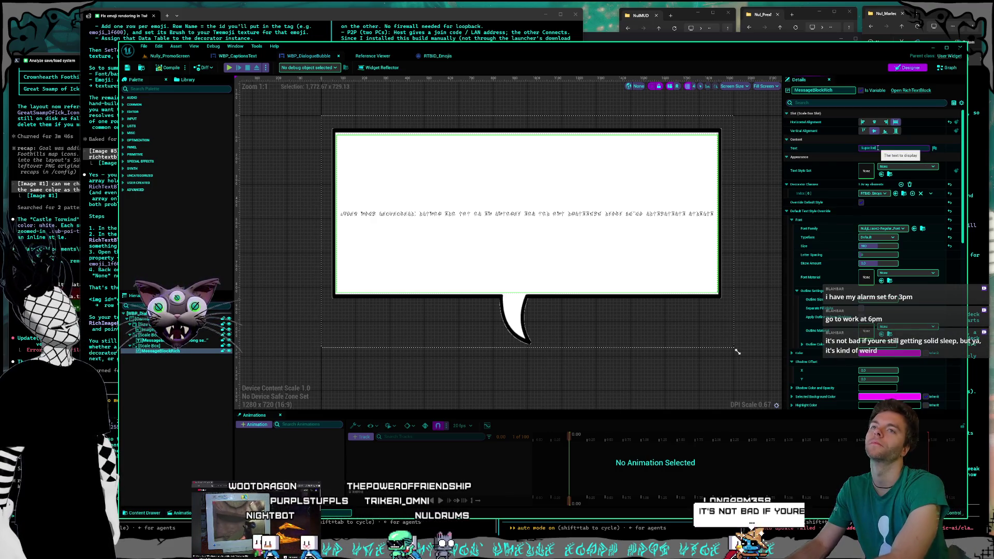
text(ces nully is talking here)
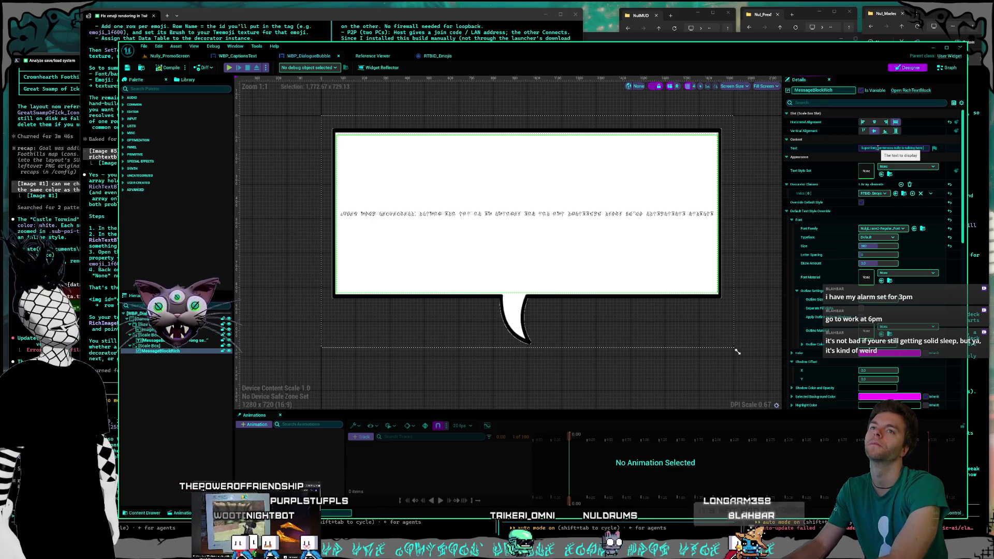
text( check this out.)
key(Return)
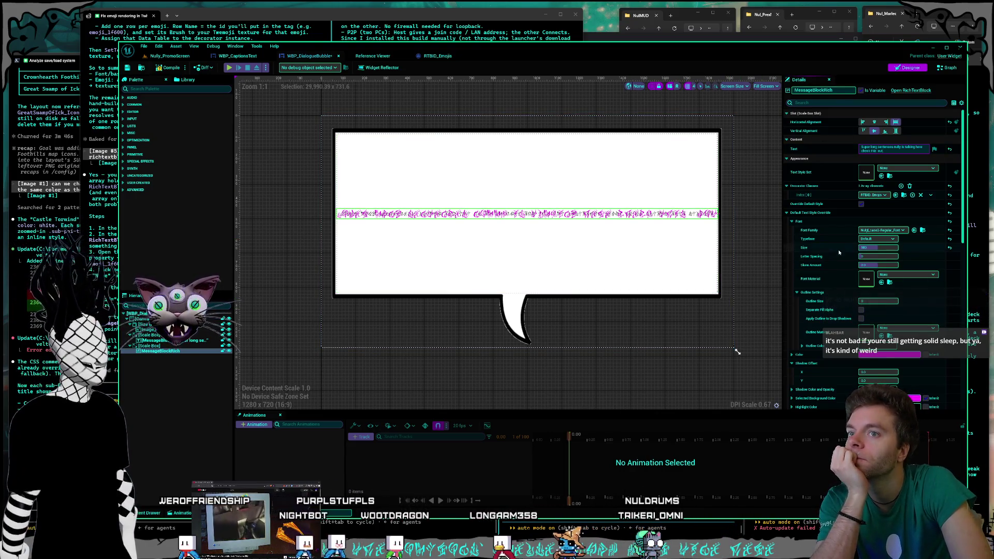
- Inspect the plain MessageBlock's settings, then return to the MessageBlockRich rich text block
scroll(820, 253, down, 5)
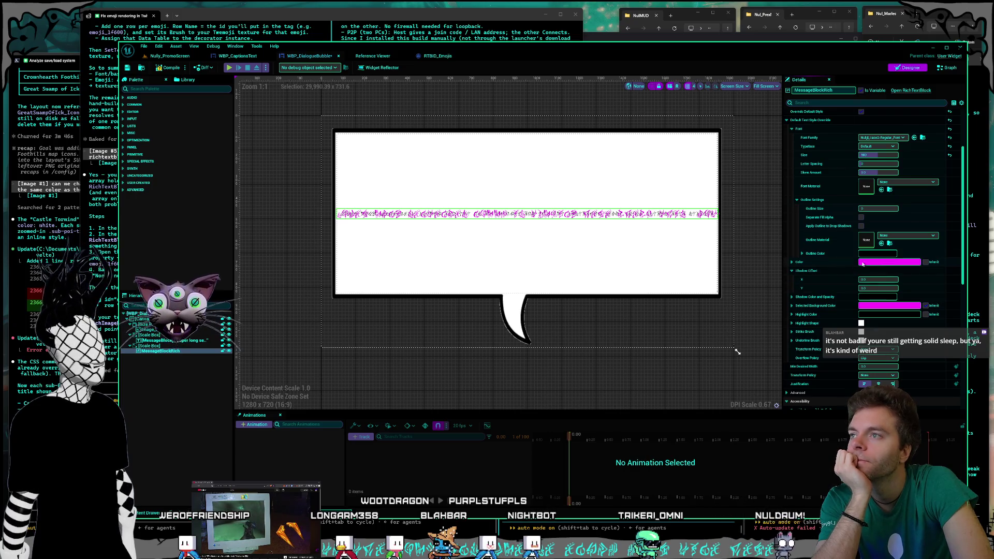
click(155, 340)
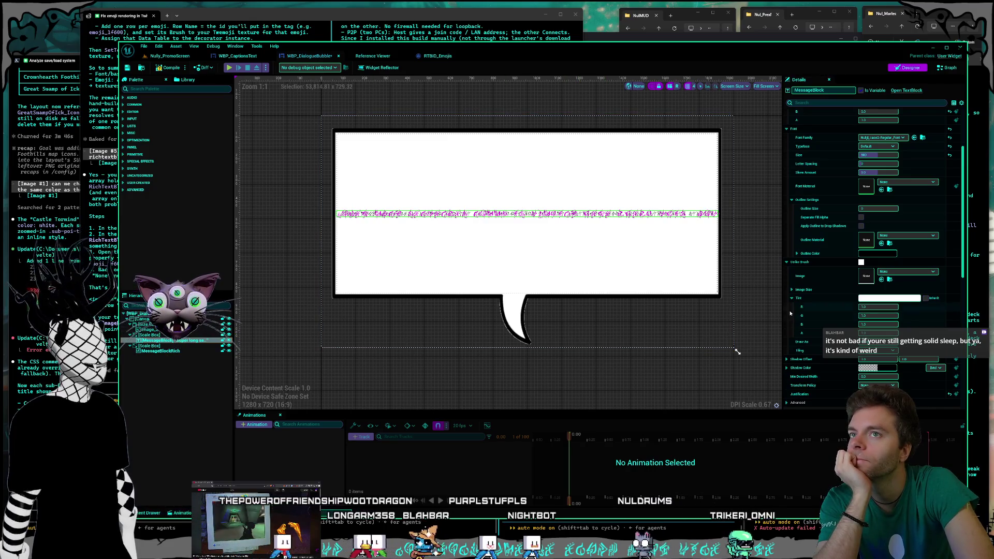
scroll(866, 329, up, 3)
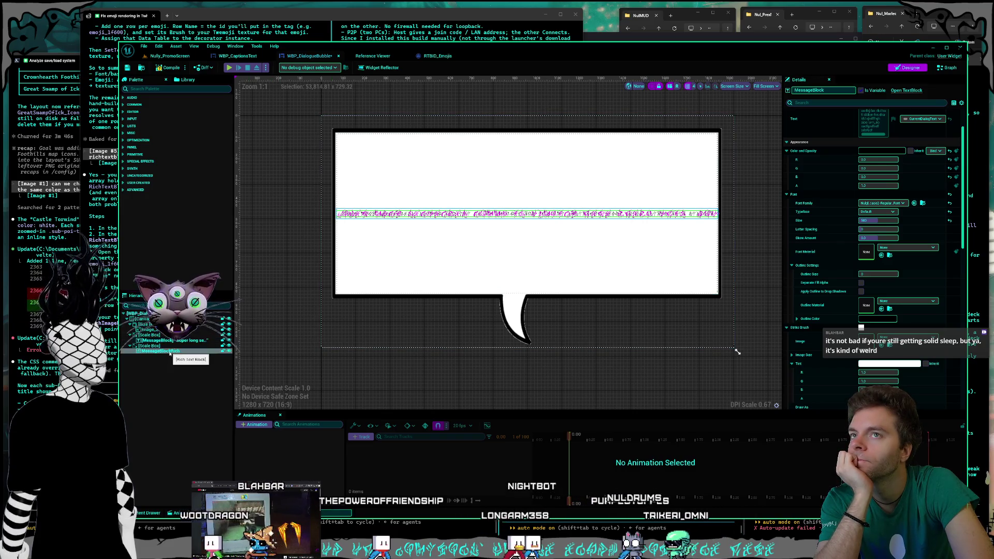
key(ctrl+z)
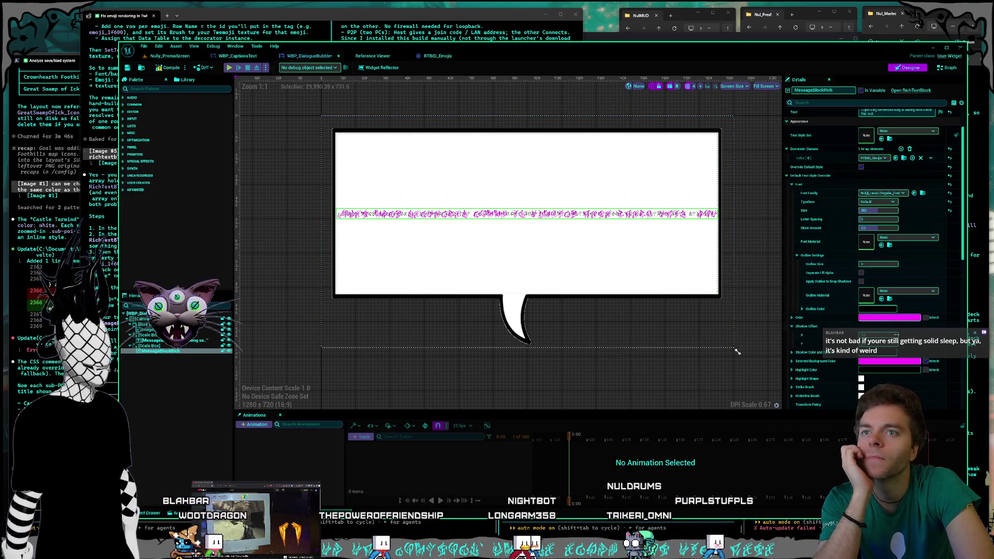
- Clear the magenta colour from MessageBlockRich's default text style and recompile the widget
click(897, 319)
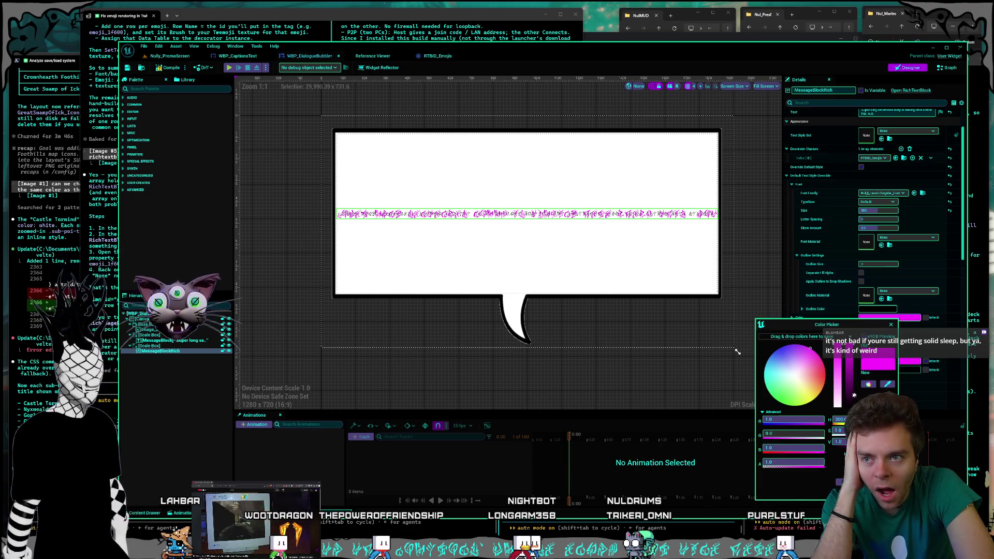
key(Escape)
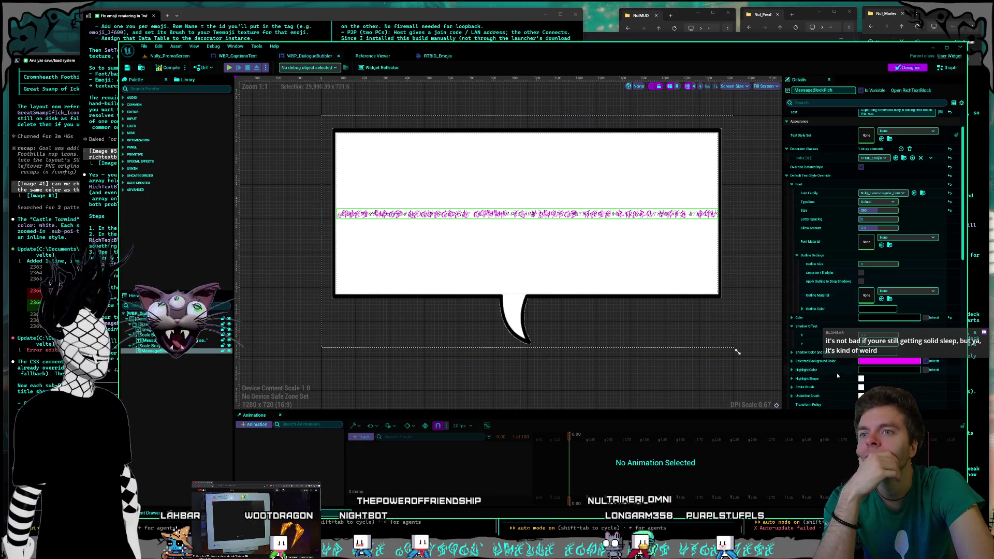
scroll(828, 364, down, 4)
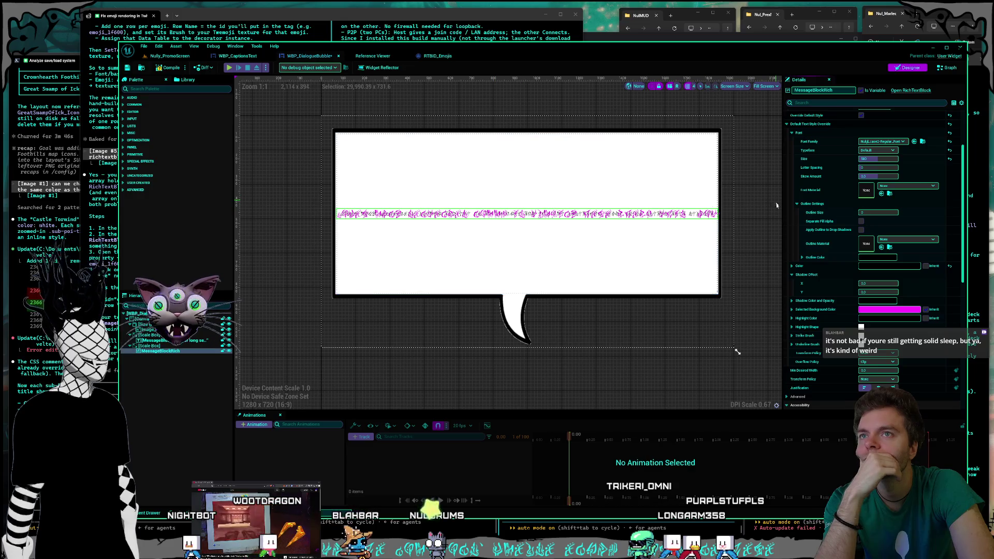
scroll(872, 142, up, 5)
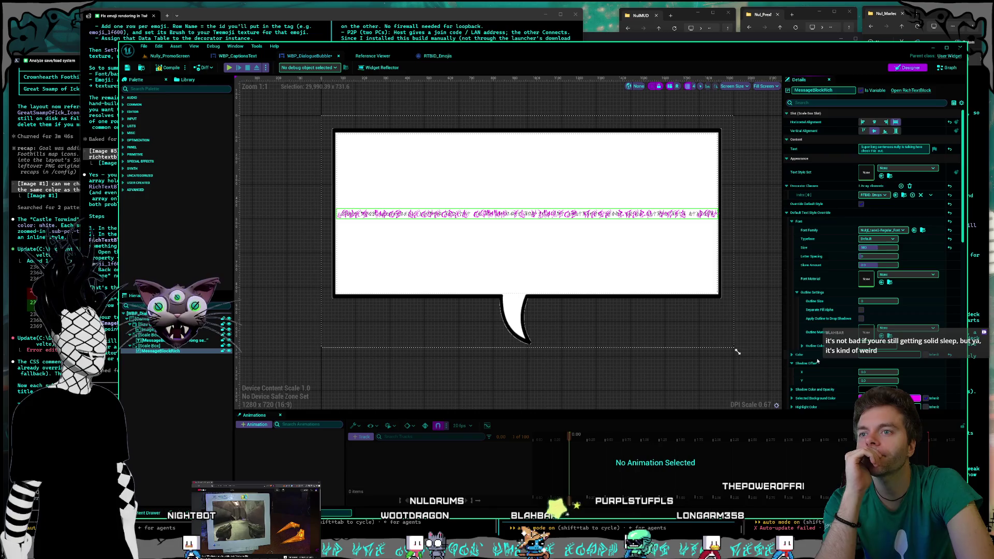
scroll(816, 362, down, 3)
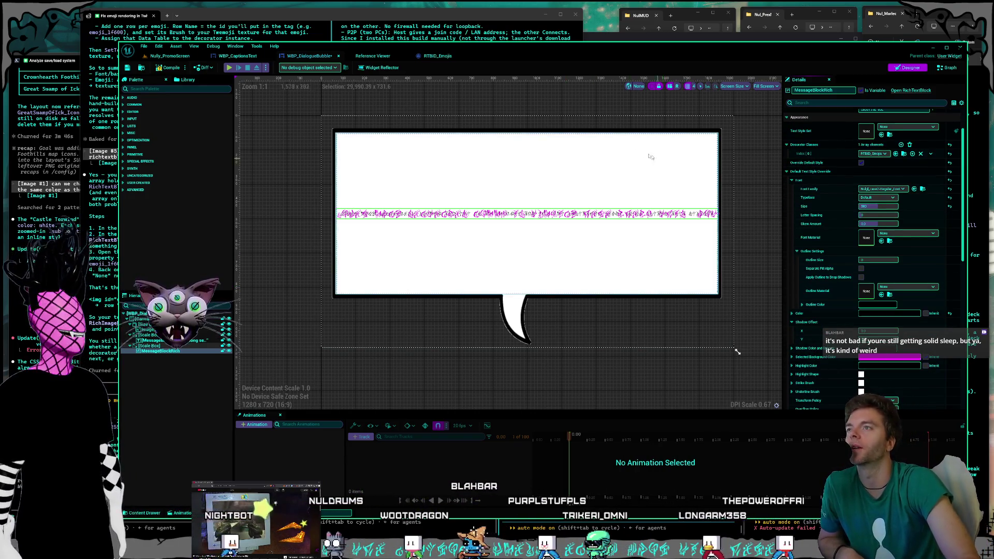
click(173, 69)
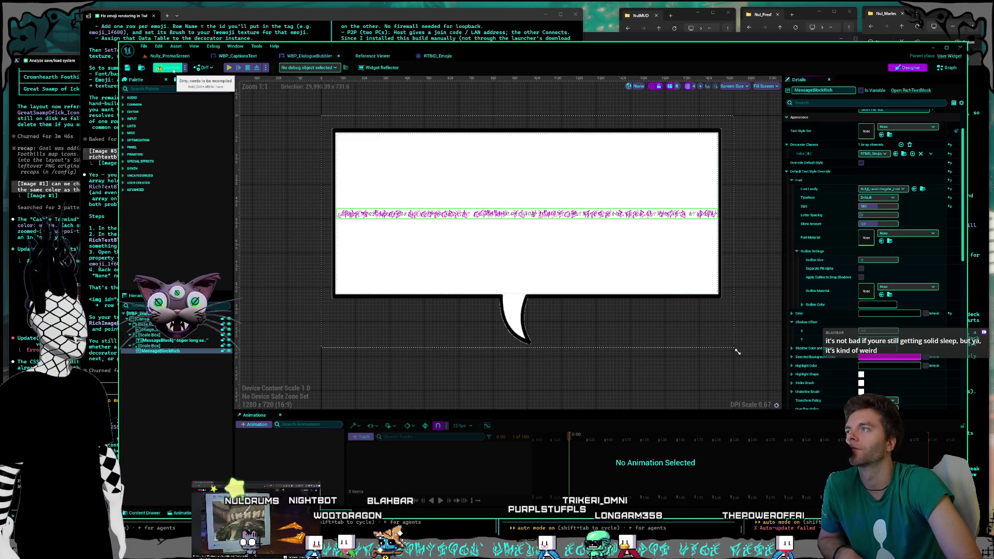
- Save the dialogue bubble widget and set the message text's Justification to Center
key(ctrl+s)
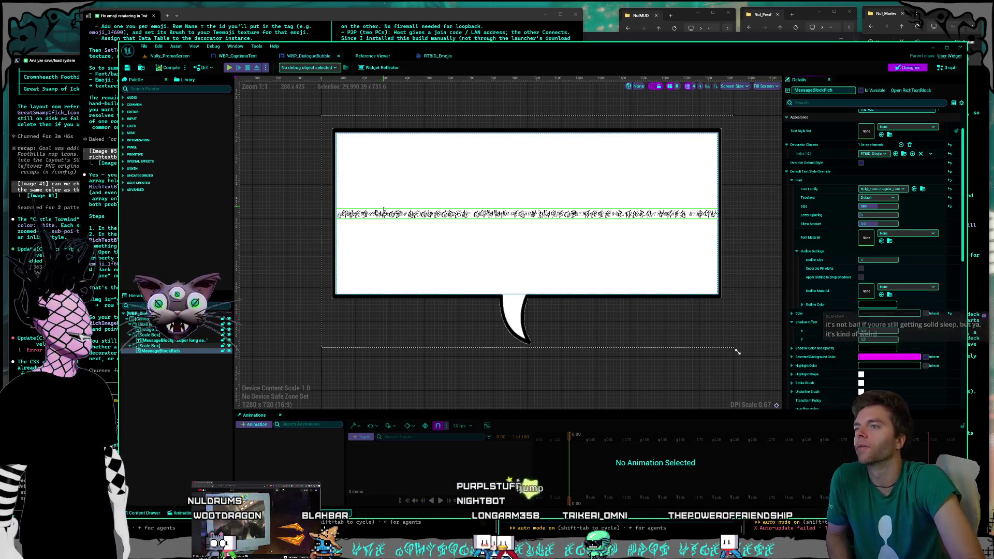
click(155, 340)
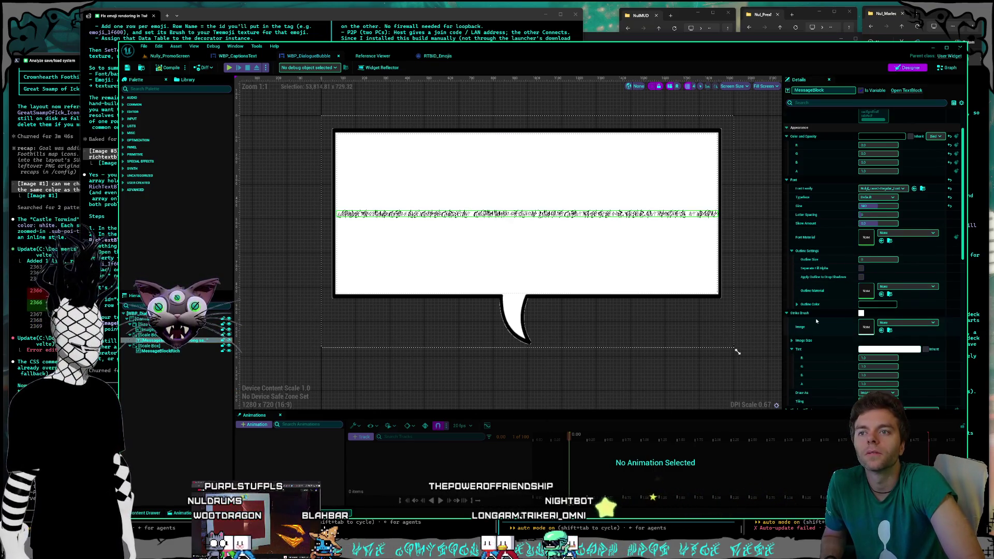
scroll(816, 321, down, 3)
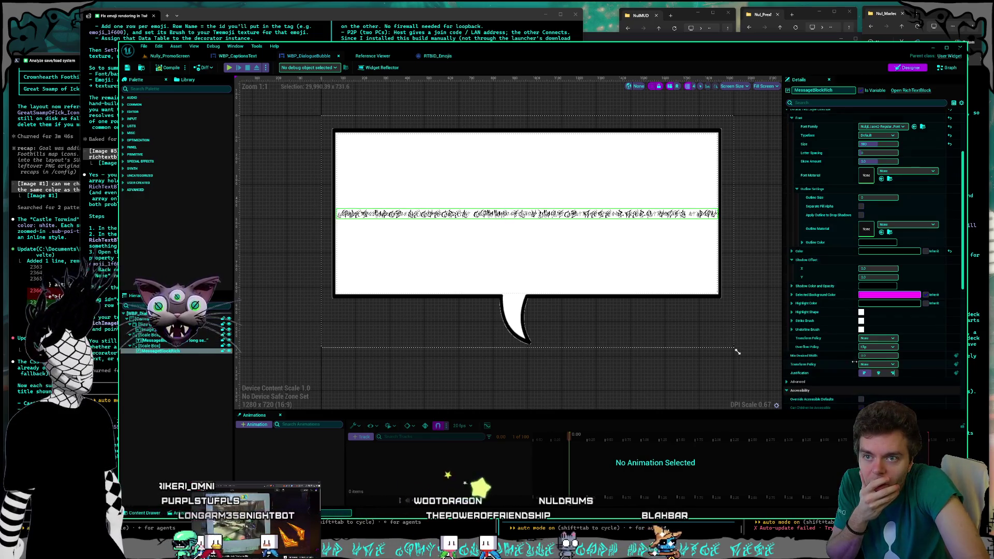
click(878, 372)
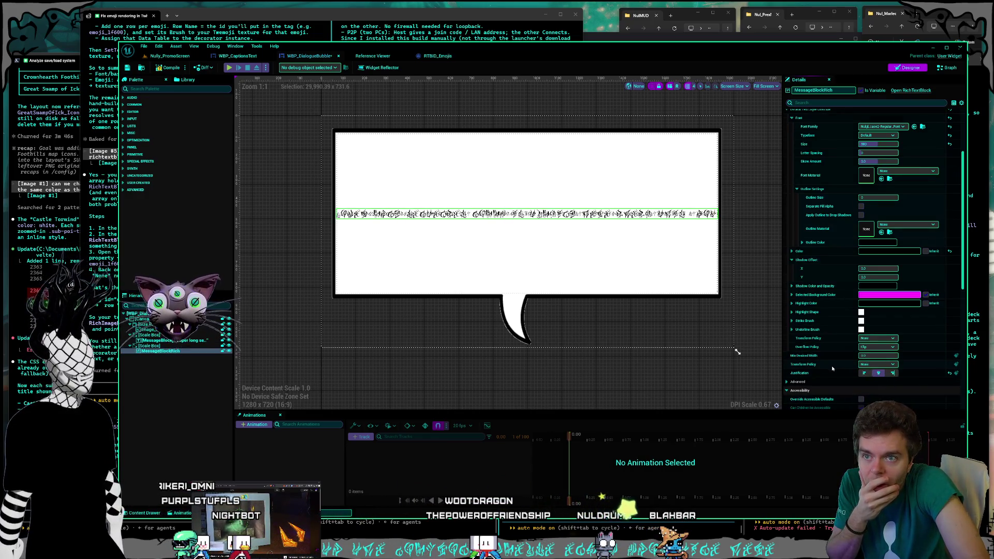
- Compare MessageBlock's and MessageBlockRich's settings by switching between them in the Hierarchy
click(142, 342)
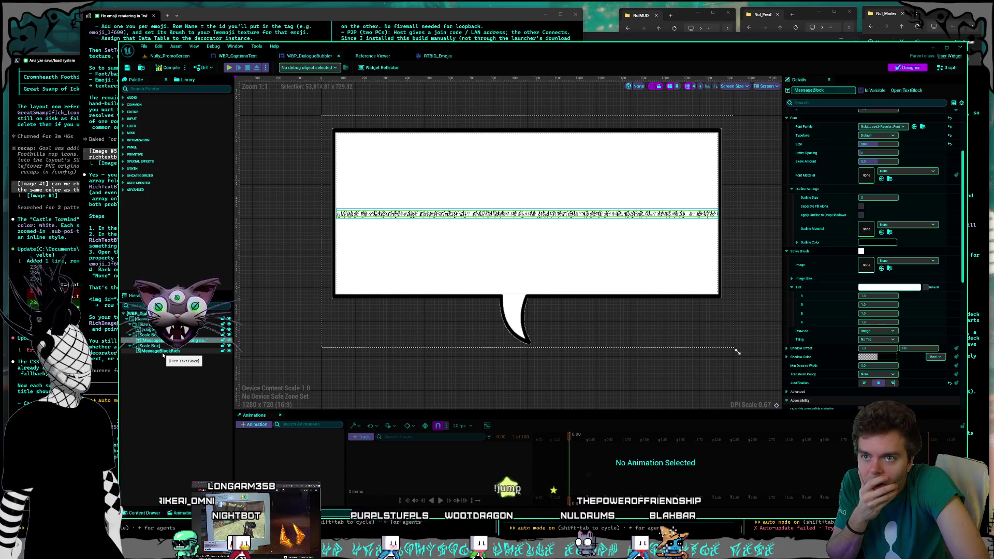
click(163, 354)
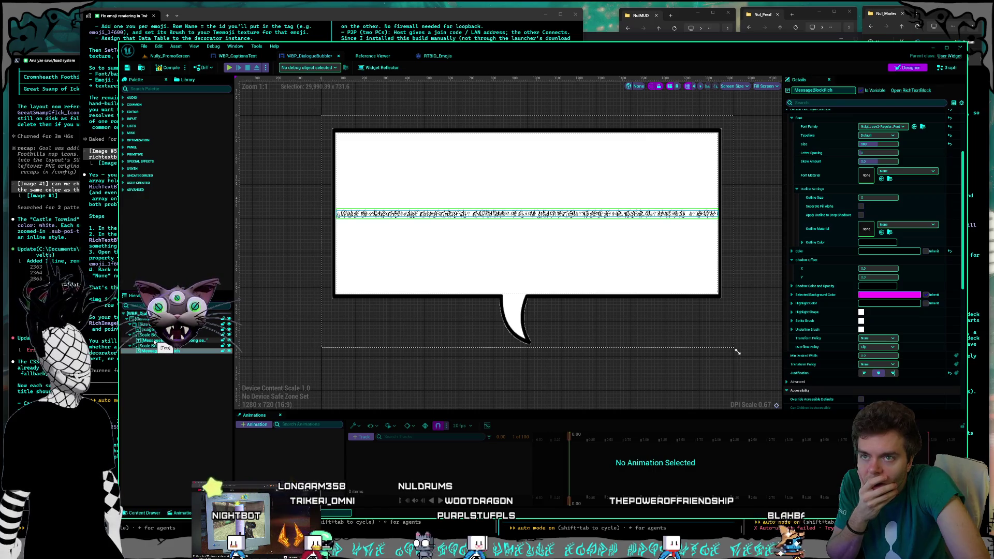
click(154, 341)
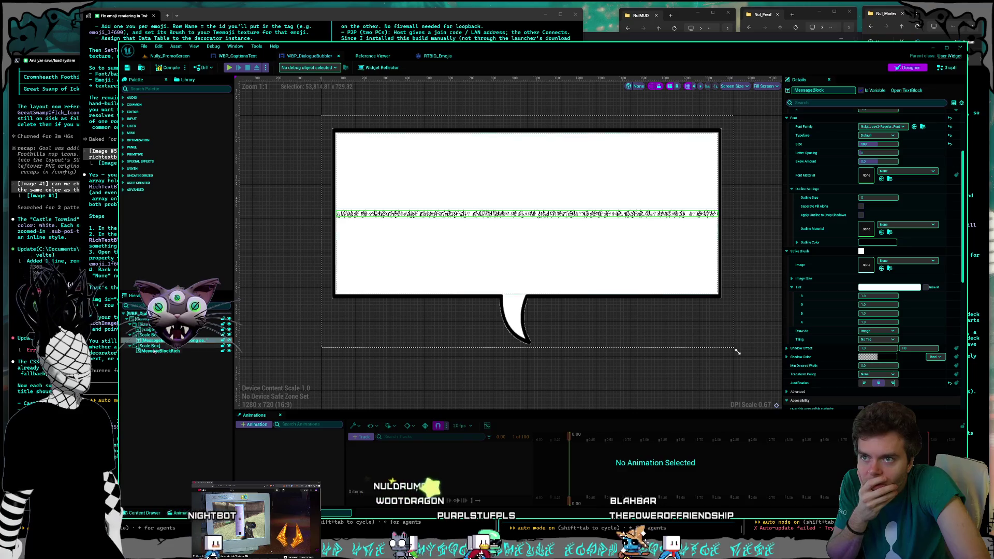
click(154, 352)
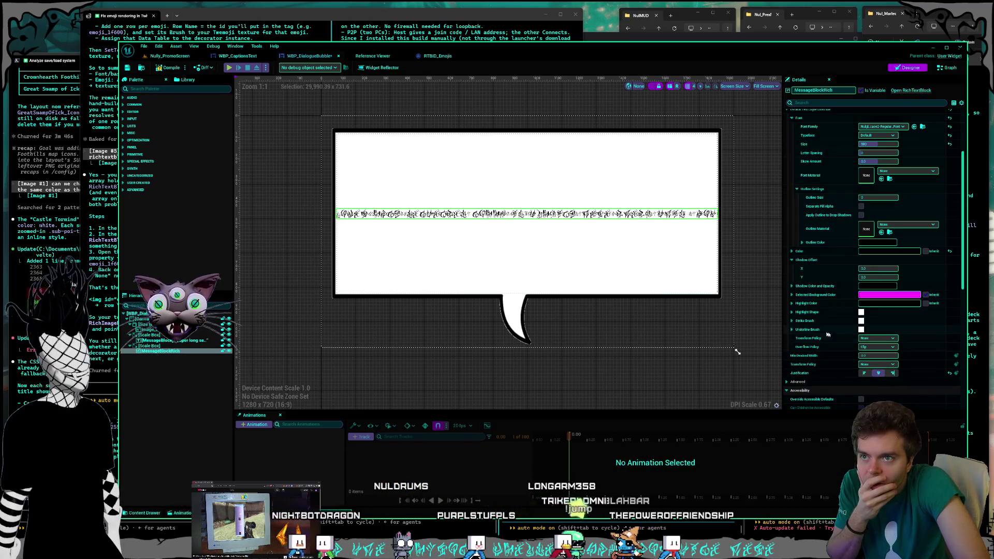
scroll(819, 340, up, 5)
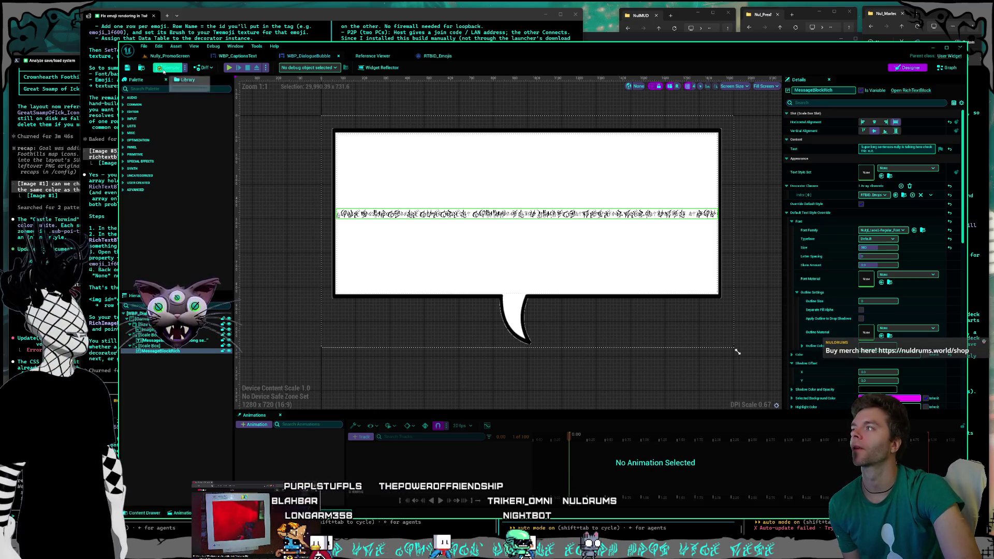
- Check the RTBID_Emojis decorator's Image Set choices without changing them
click(374, 58)
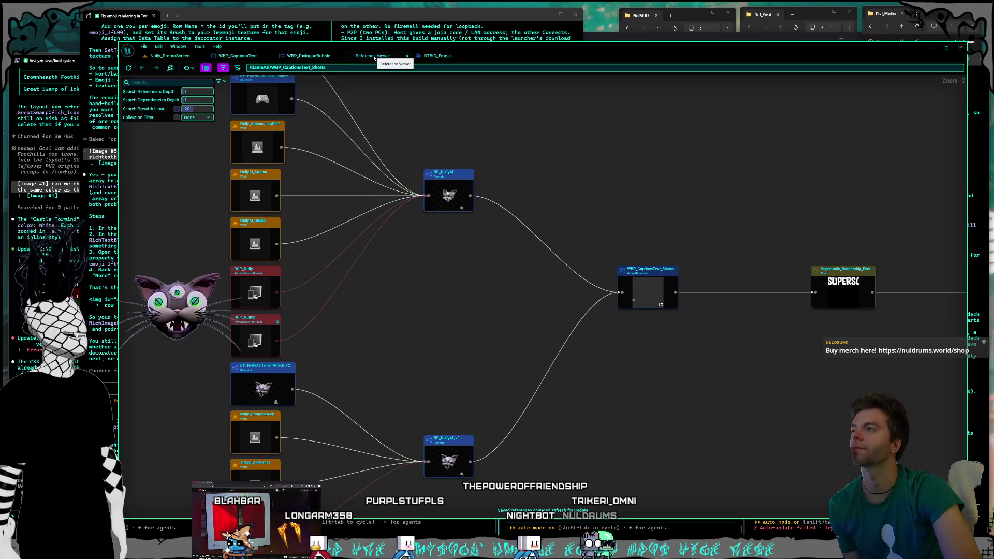
click(424, 57)
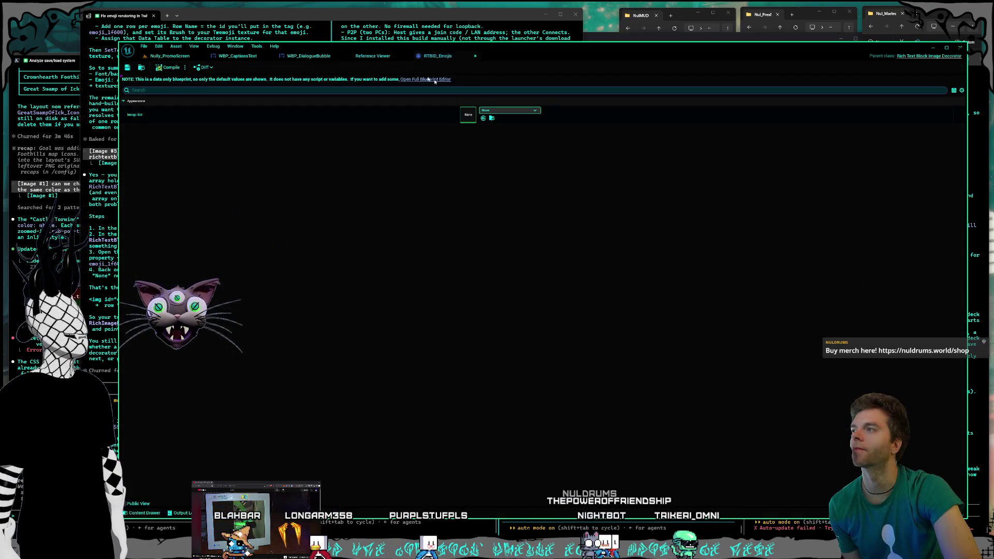
click(529, 112)
click(486, 153)
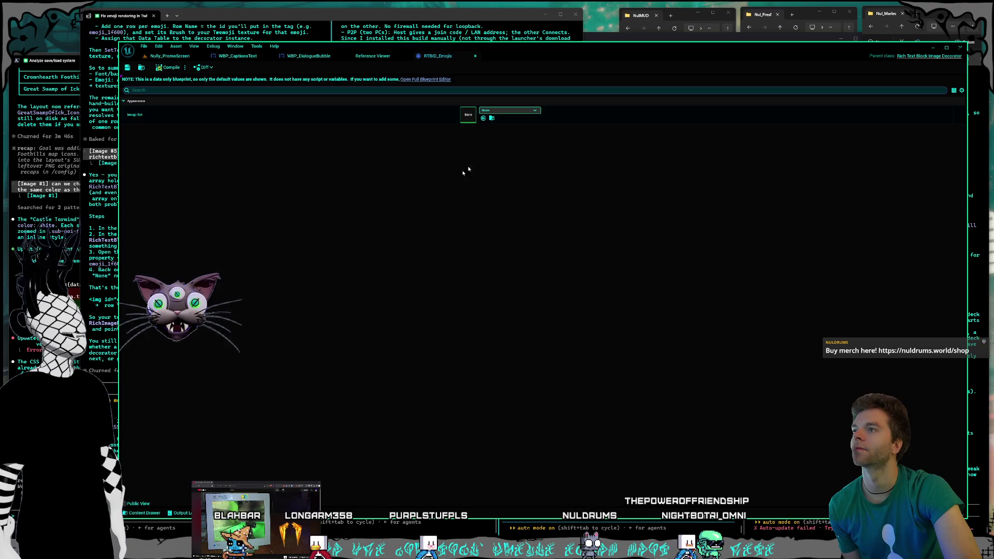
- Delete the plain MessageBlock text block from WBP_DialogueBubble
click(316, 57)
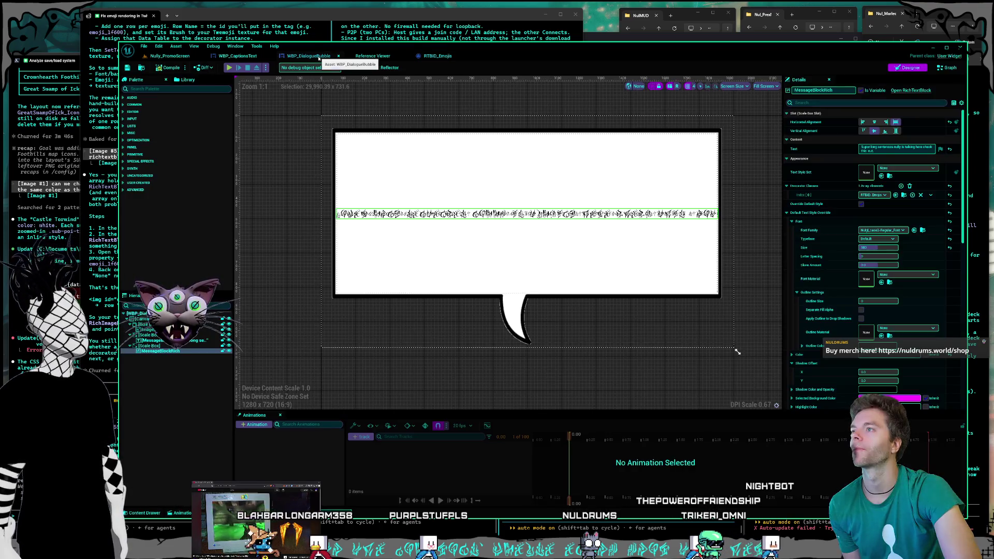
click(175, 341)
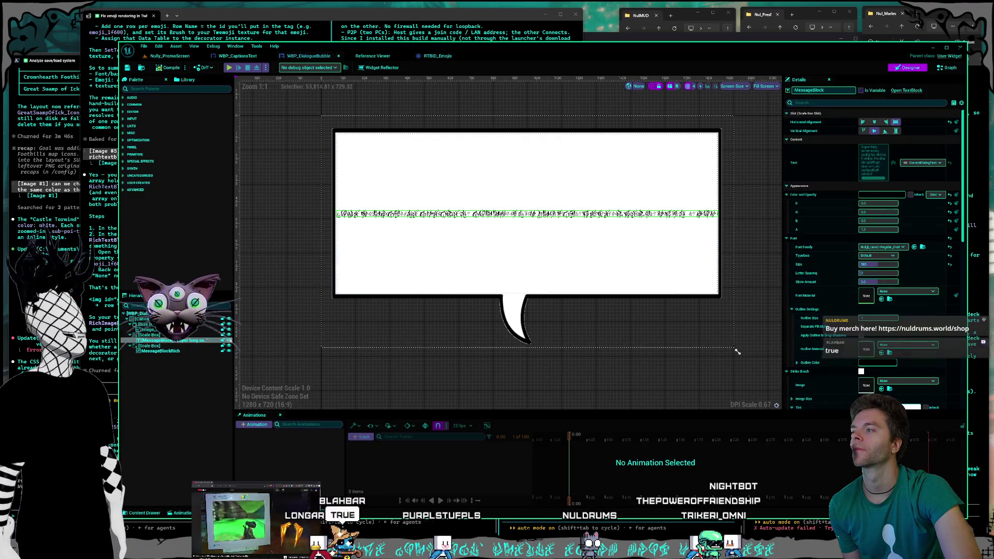
key(Delete)
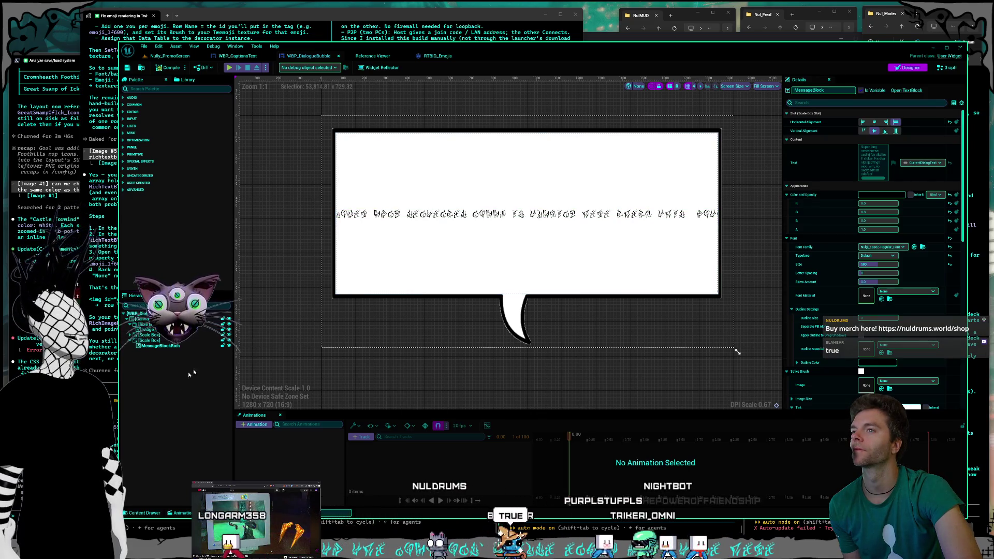
- Close the Reference Viewer and bring the Claude Code terminal to the front
click(373, 56)
middle_click(382, 58)
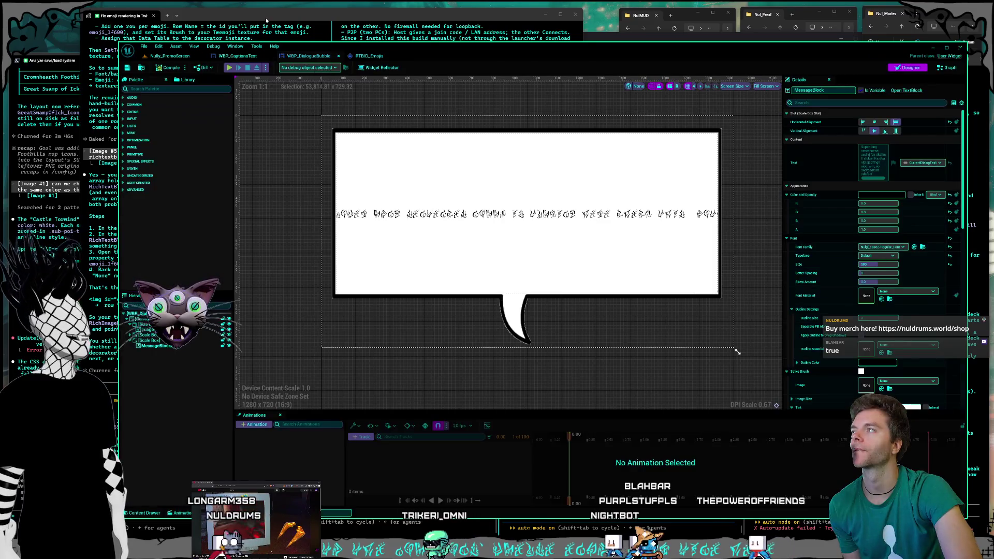
click(269, 18)
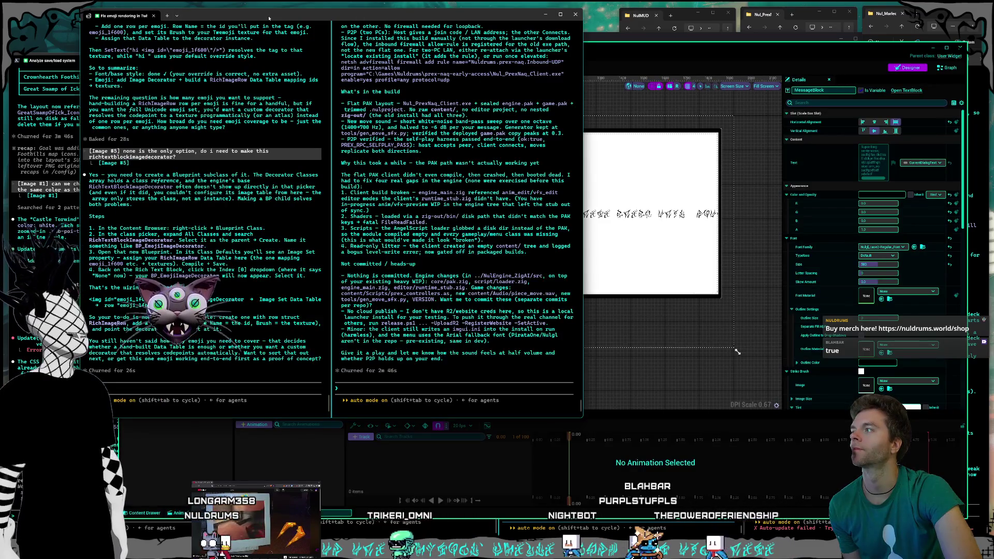
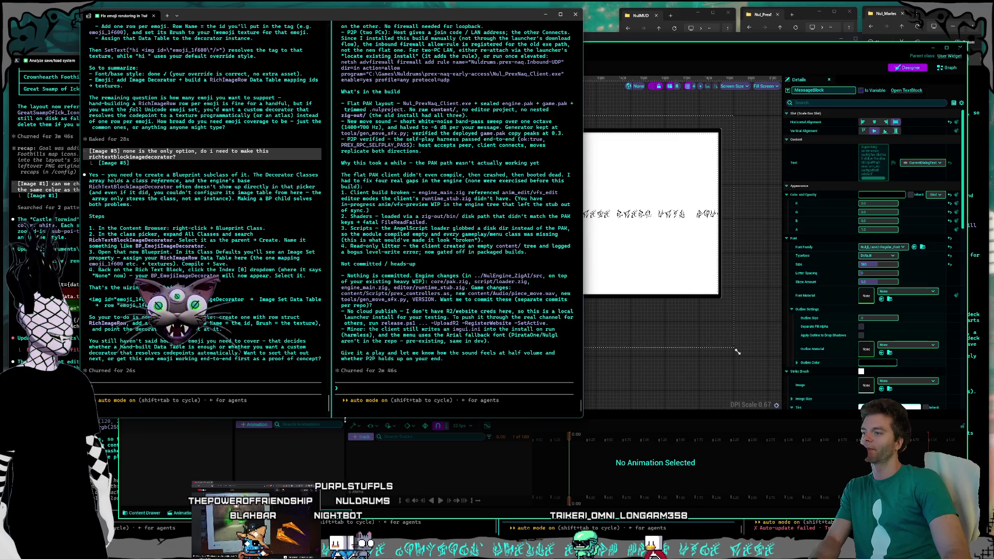
- Enlarge the terminal, then switch to Unreal on the RTBID_Emojis decorator's default settings
drag(343, 418, 344, 433)
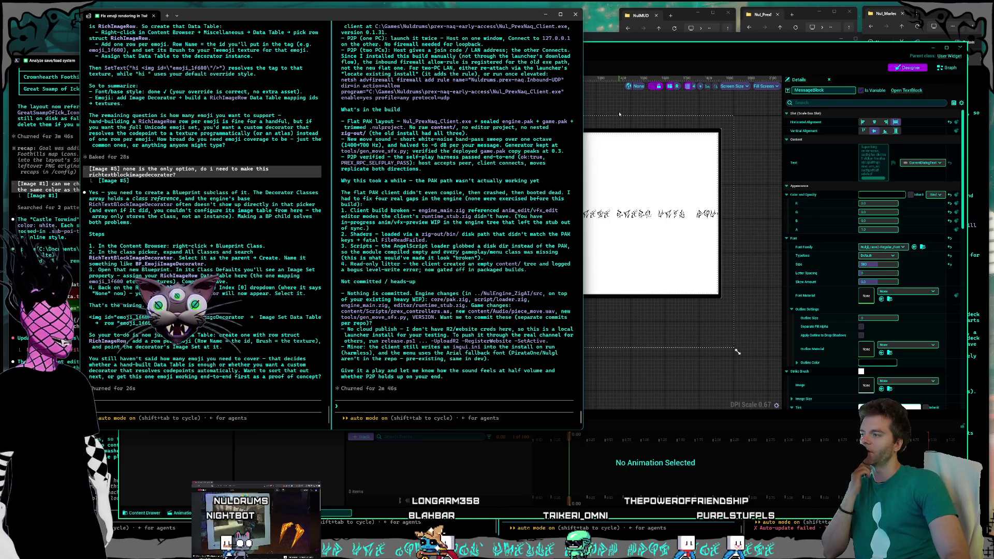
click(630, 55)
click(356, 58)
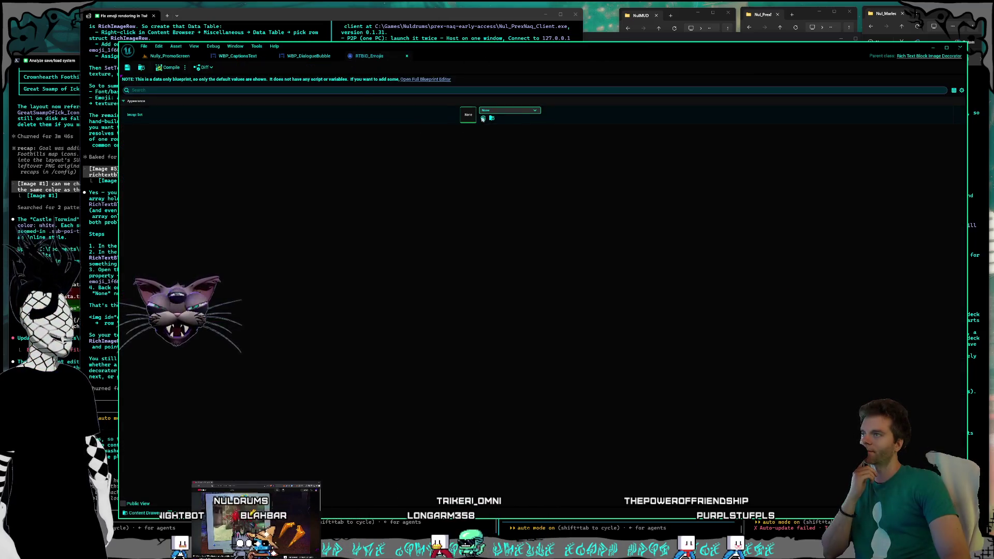
- Check the Image Set's Data Table option, then paste a screenshot into the Claude Code chat
click(522, 112)
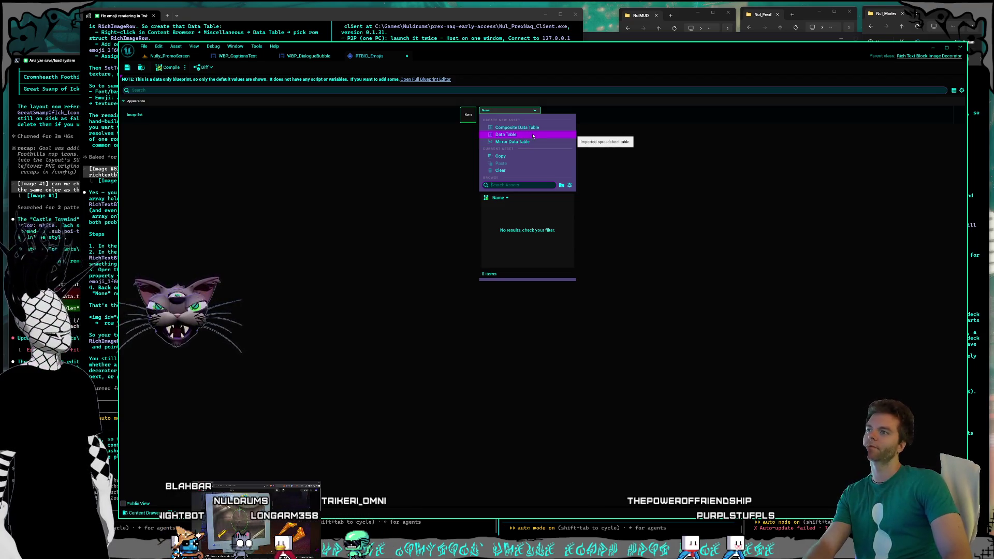
click(533, 136)
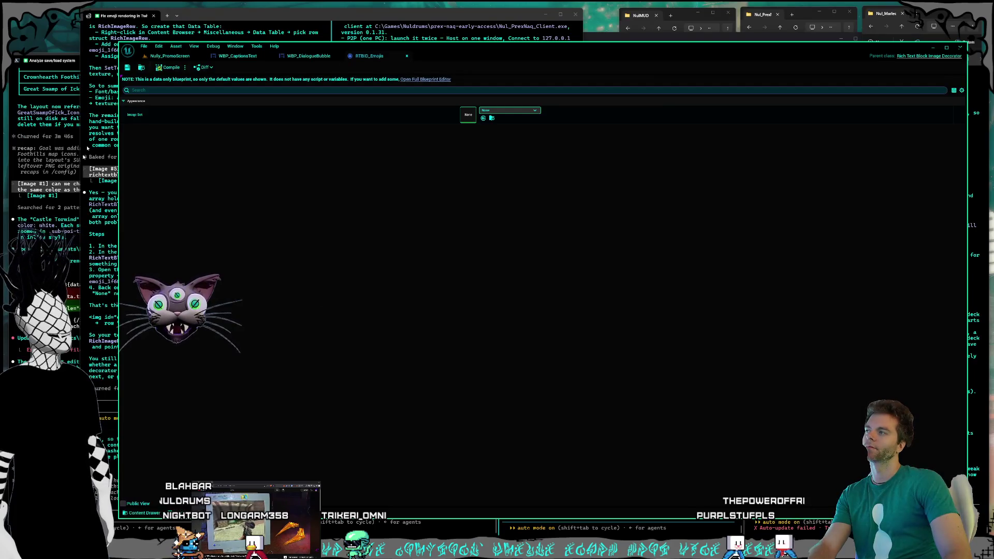
click(108, 243)
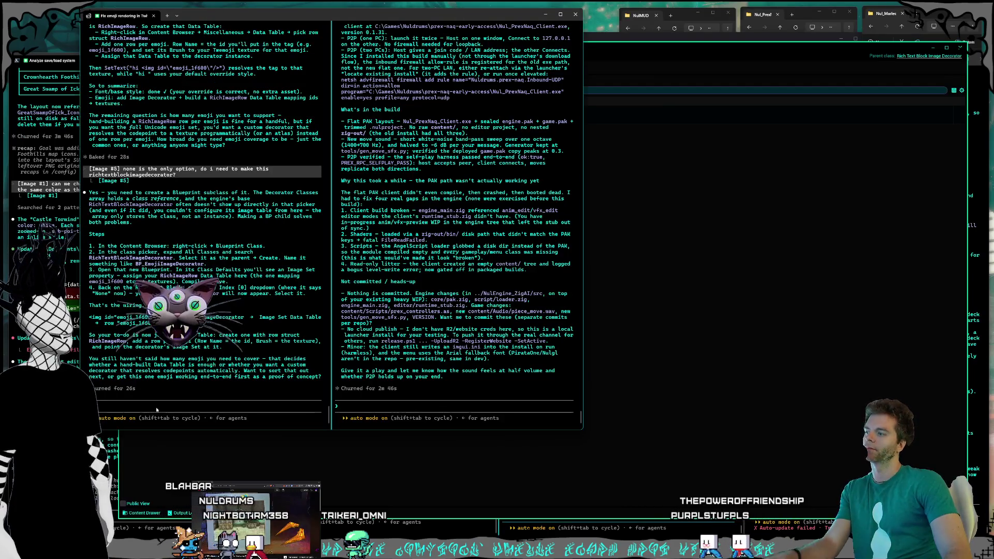
key(ctrl+v)
- Ask Claude Code 'ok so here in image set make a data table?'
text(ok so here in image set make a data table?)
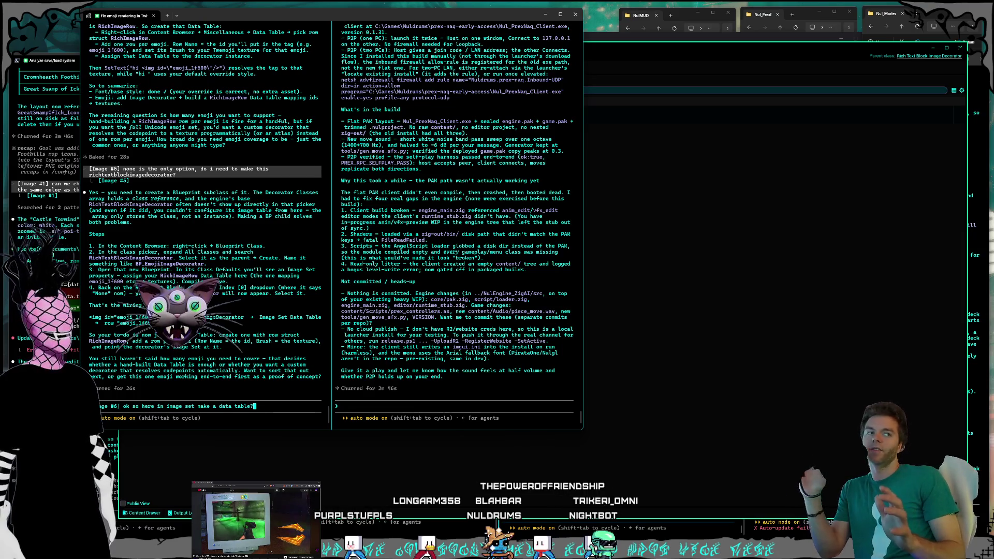
key(Return)
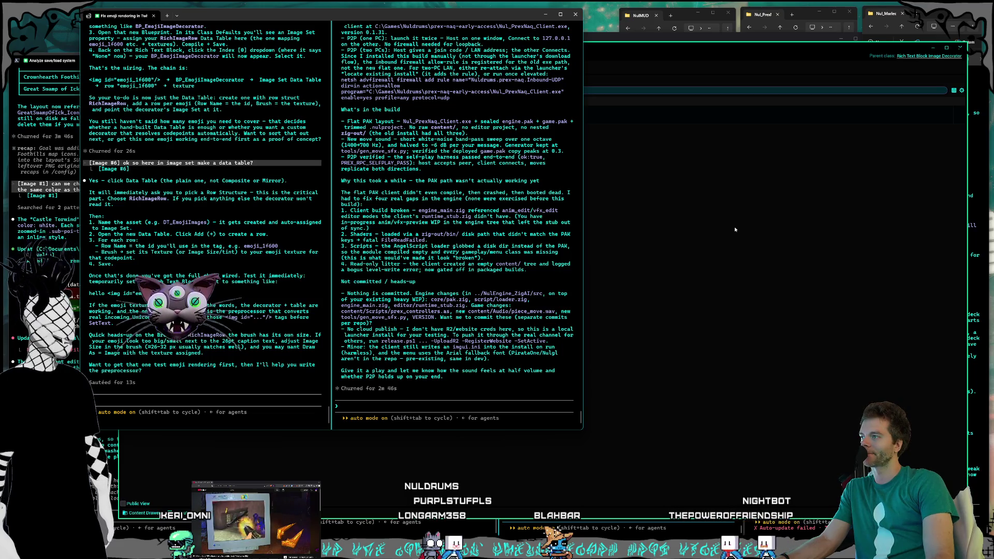
- Create a new Data Table from the Image Set dropdown and search 'richimage' in Save Asset As
click(585, 149)
click(509, 110)
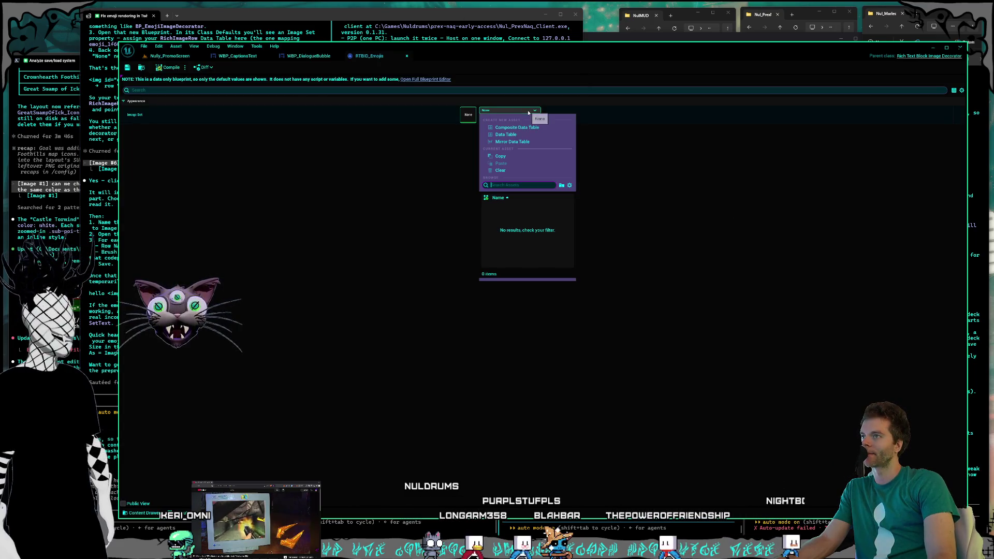
click(521, 137)
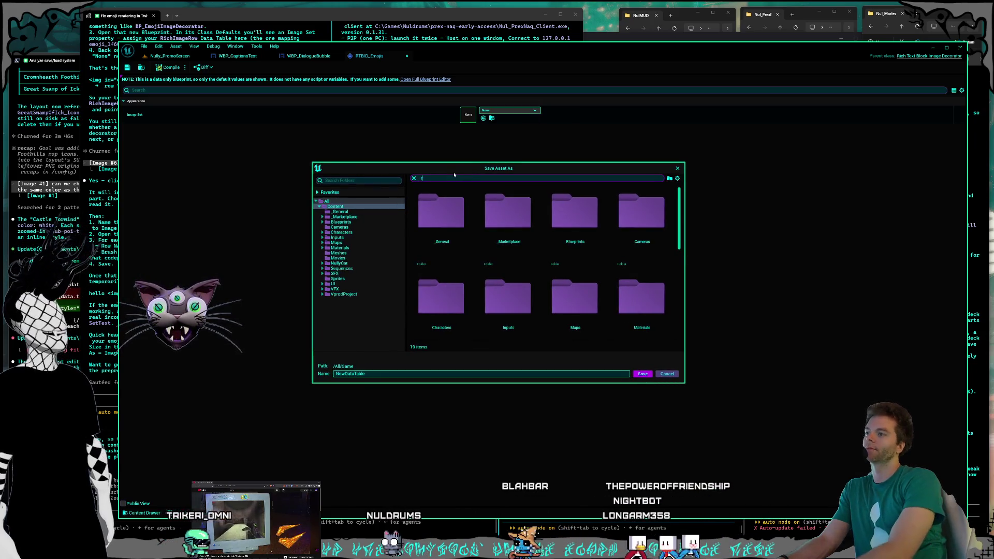
text(richimage)
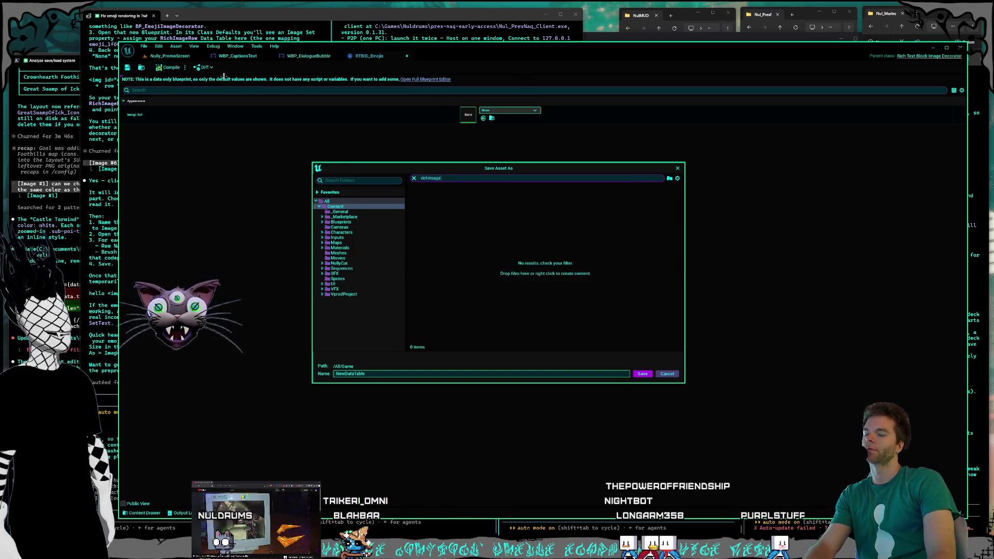
key(alt+Tab)
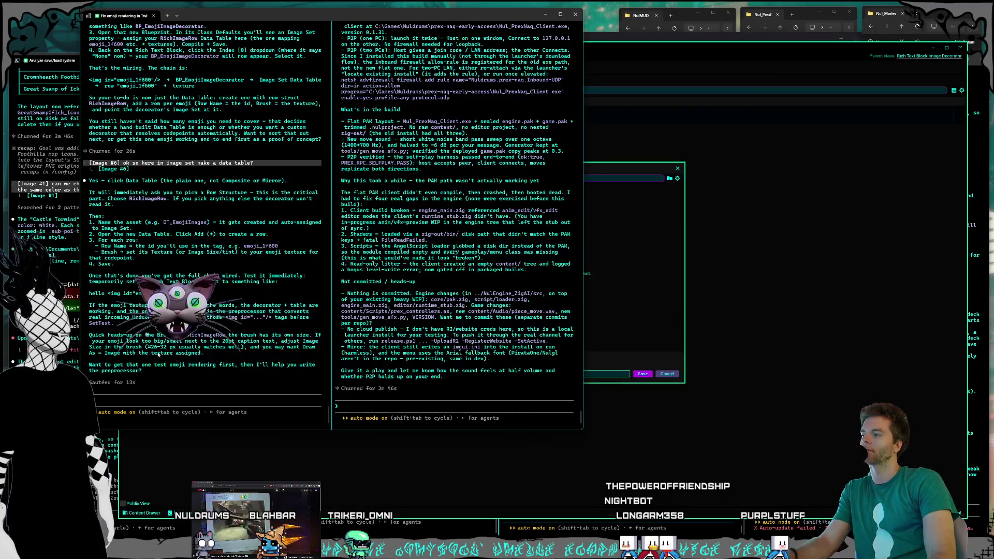
- Send the screenshot asking 'so i have to make the rich image row struct?'
key(ctrl+v)
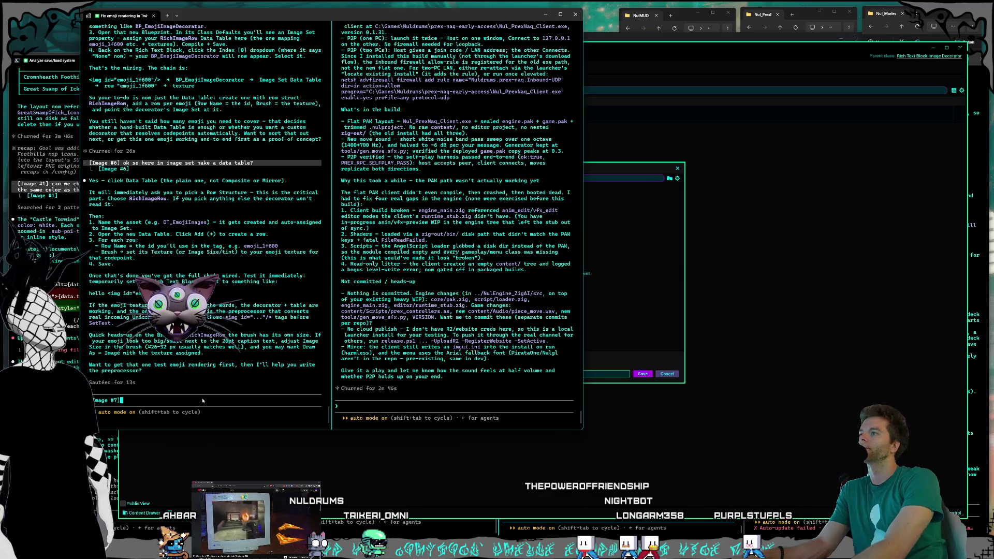
text(so i have )
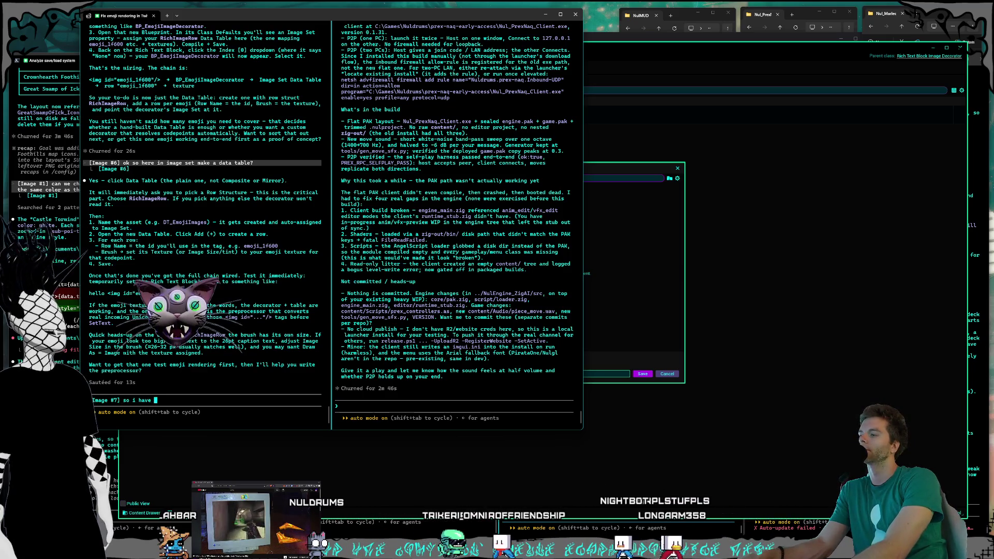
text(to make the rich imag)
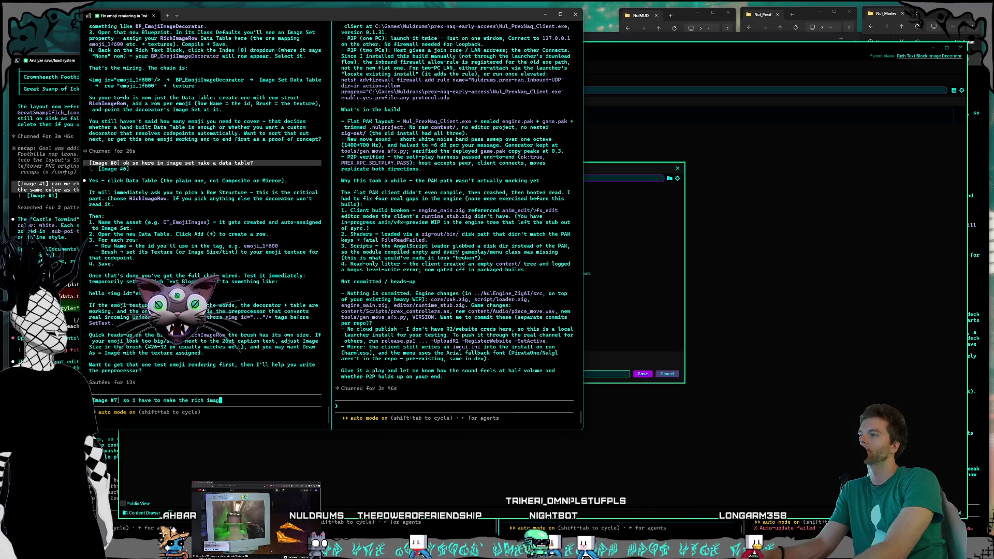
text(e row struct?)
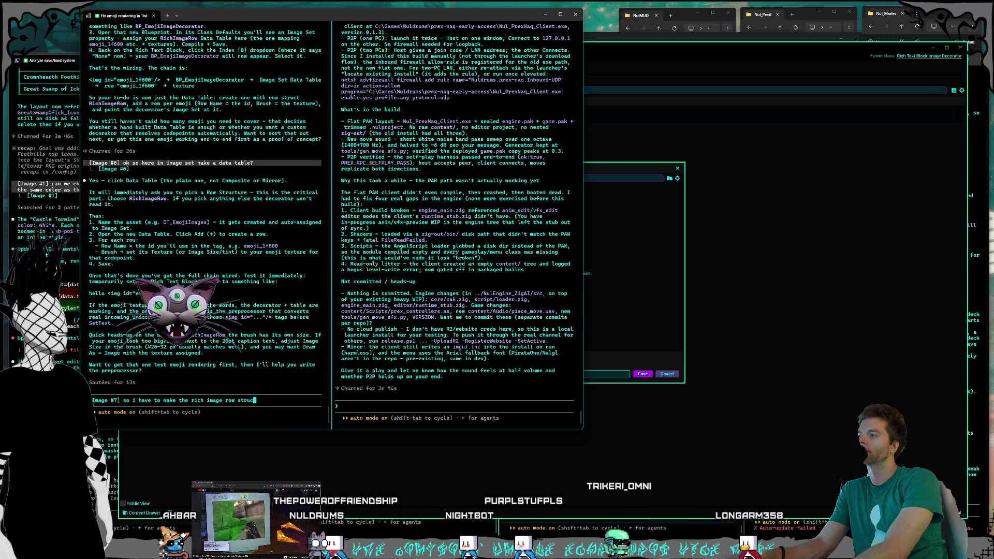
key(Return)
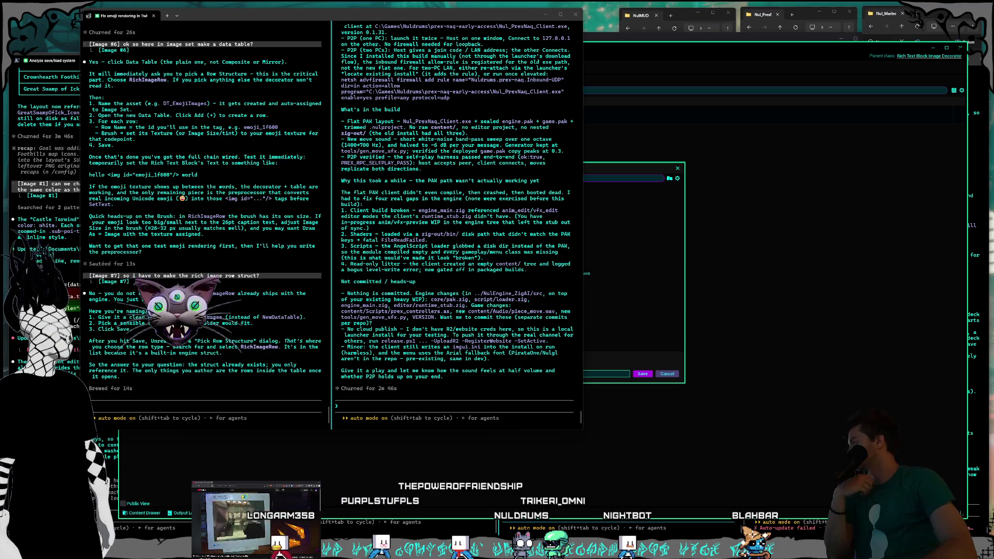
key(alt+Tab)
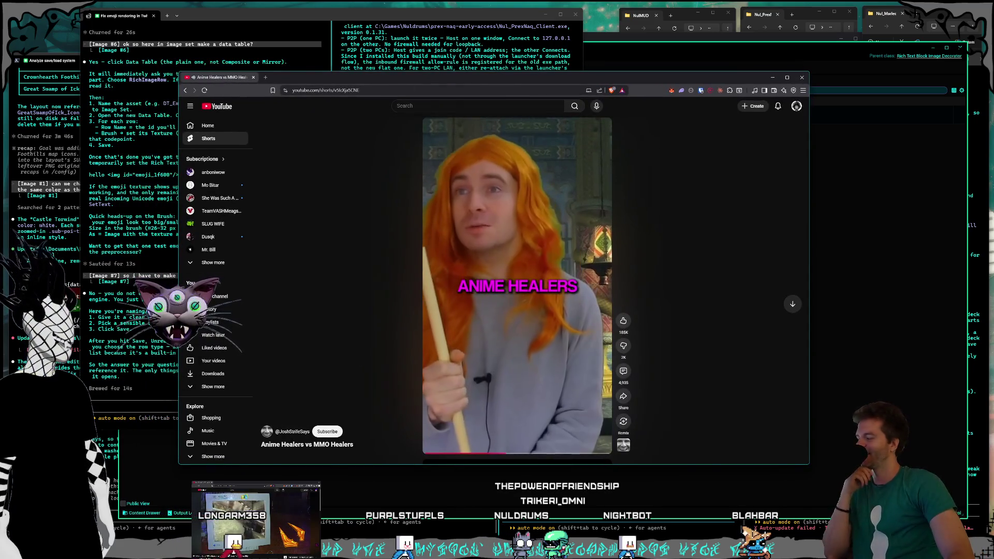
- Rewind the Anime Healers vs MMO Healers Short, like and pause it, then close the window
mouse_move(465, 136)
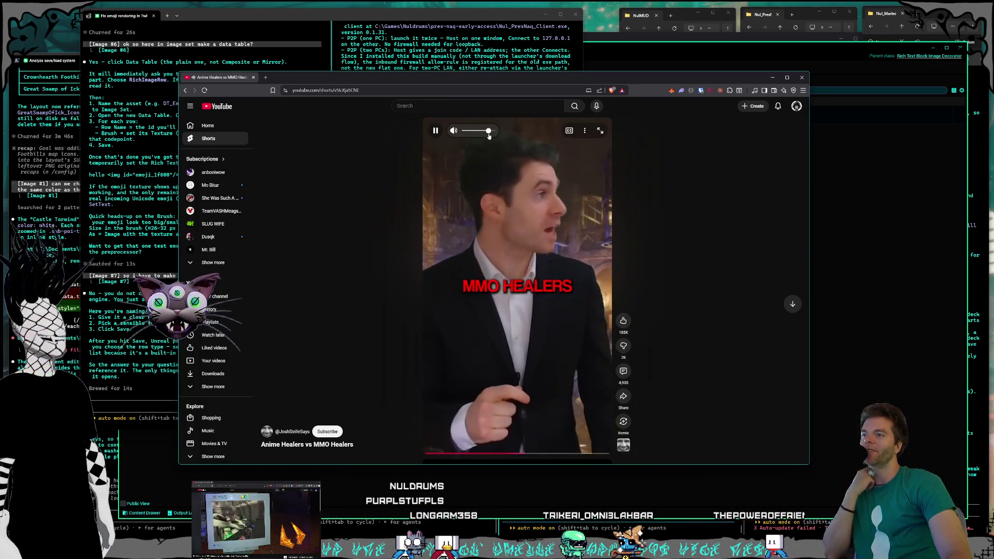
click(438, 454)
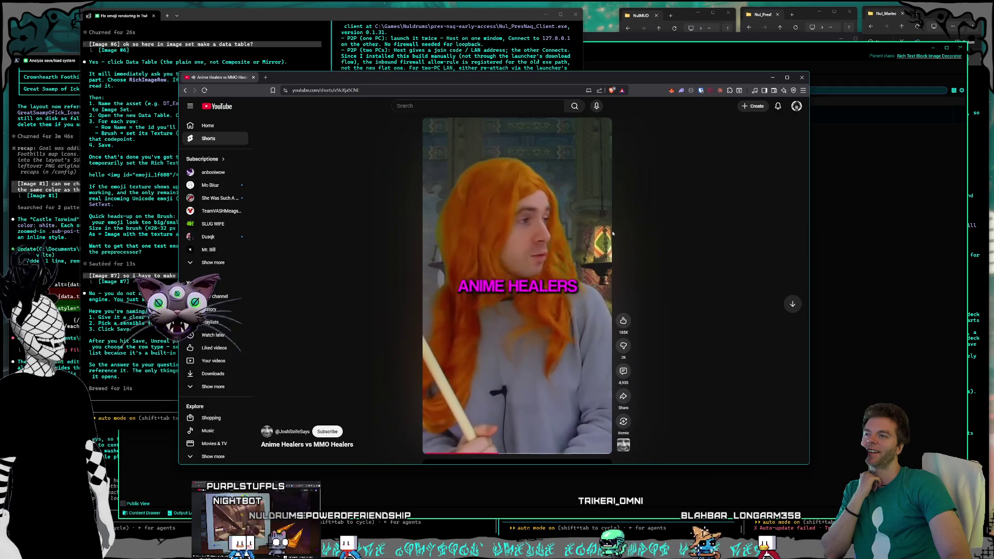
mouse_move(611, 234)
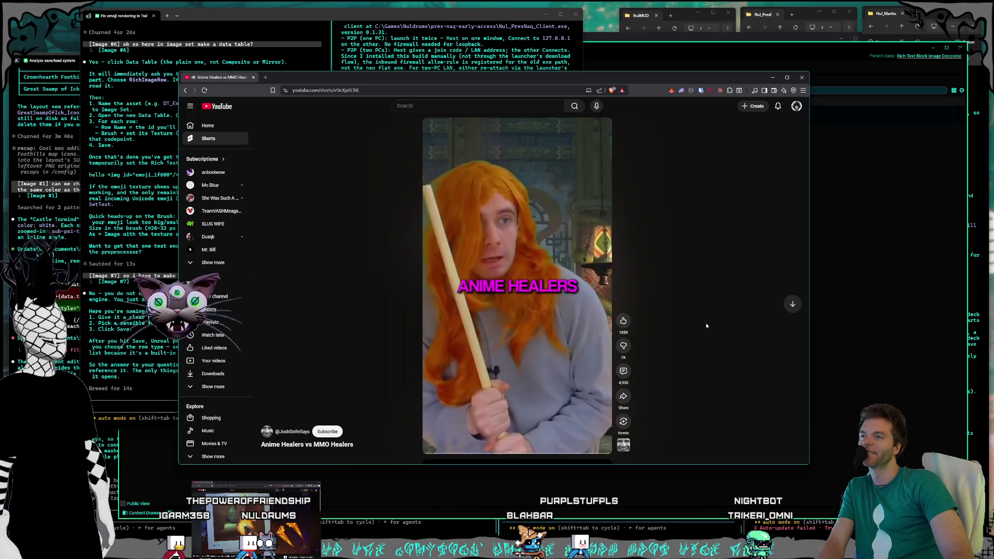
click(624, 321)
key(space)
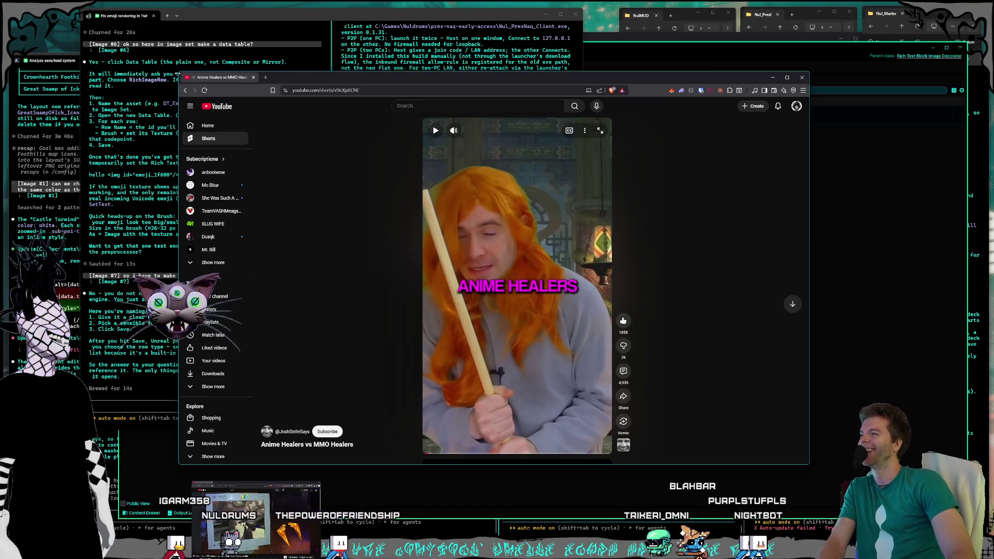
mouse_move(178, 75)
mouse_down()
mouse_move(249, 132)
mouse_move(315, 156)
mouse_up()
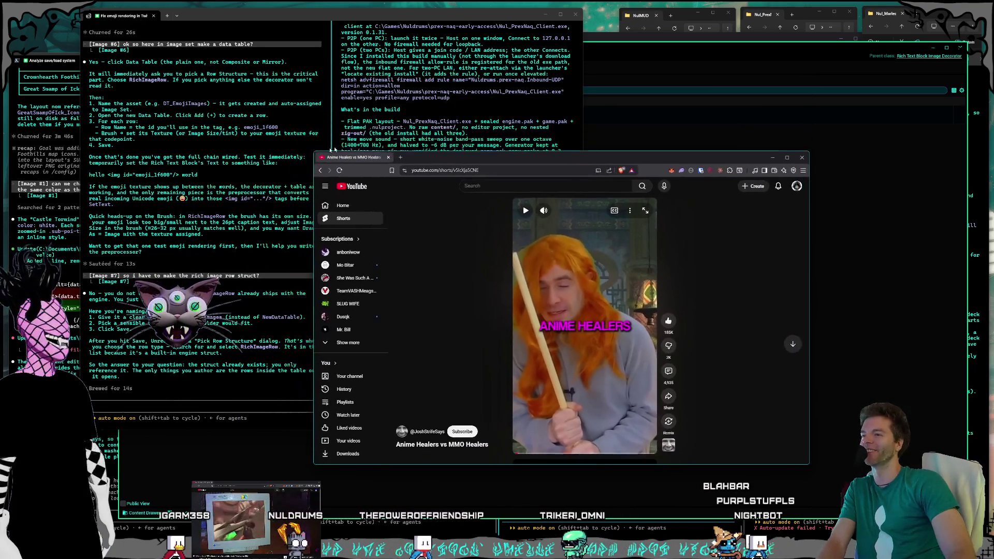
key(super+Down)
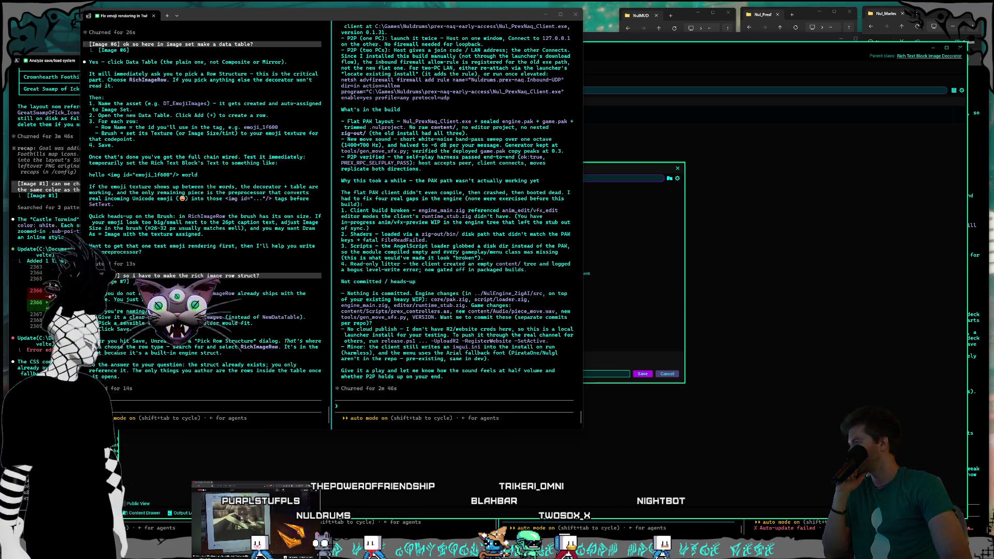
- Save the new Data Table in the UI/RichText folder as DT_EmojiImages
click(615, 163)
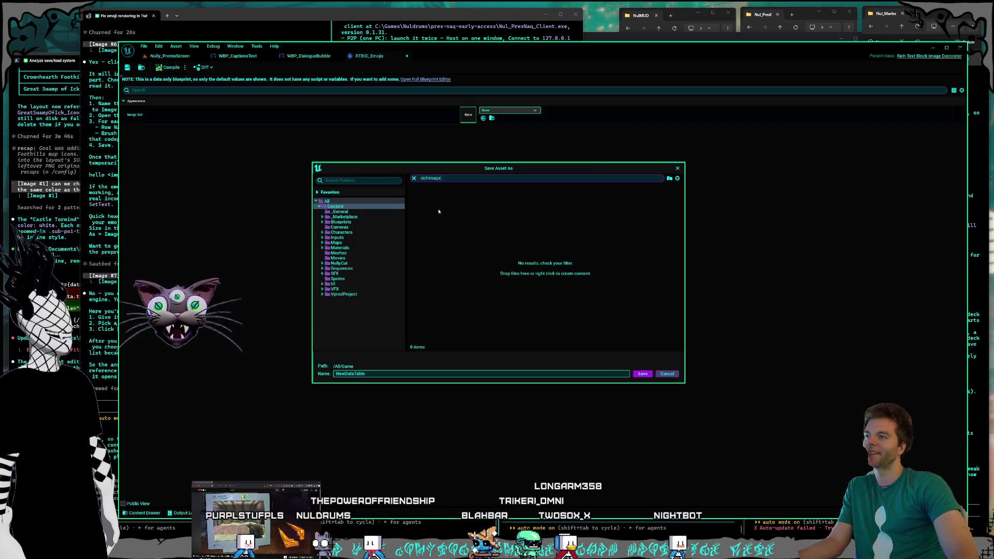
click(237, 15)
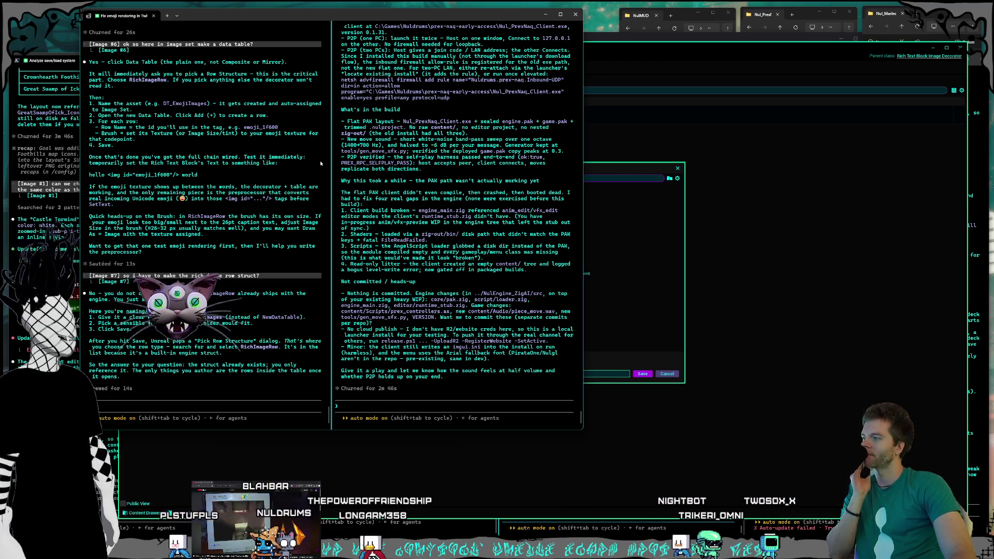
click(604, 254)
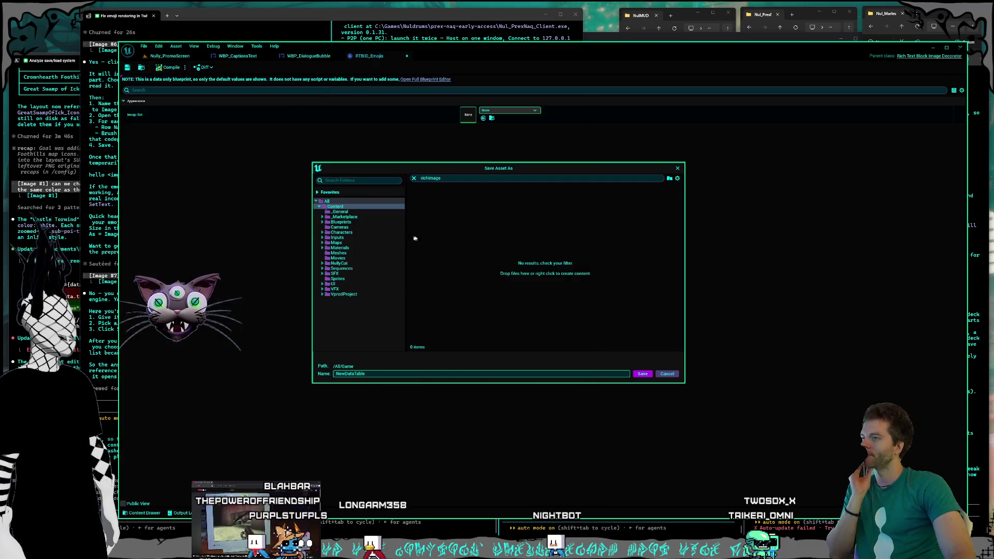
click(339, 294)
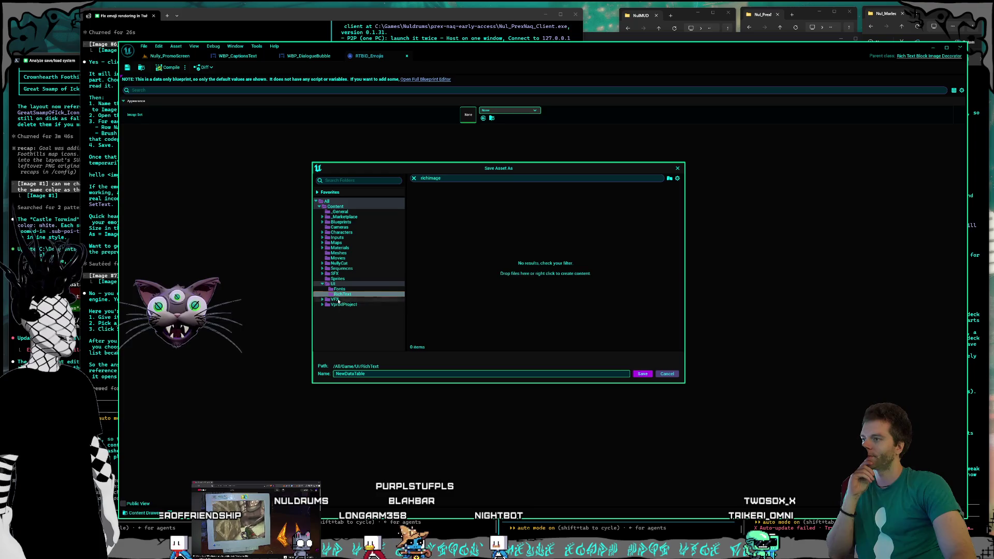
click(371, 373)
text(DT)
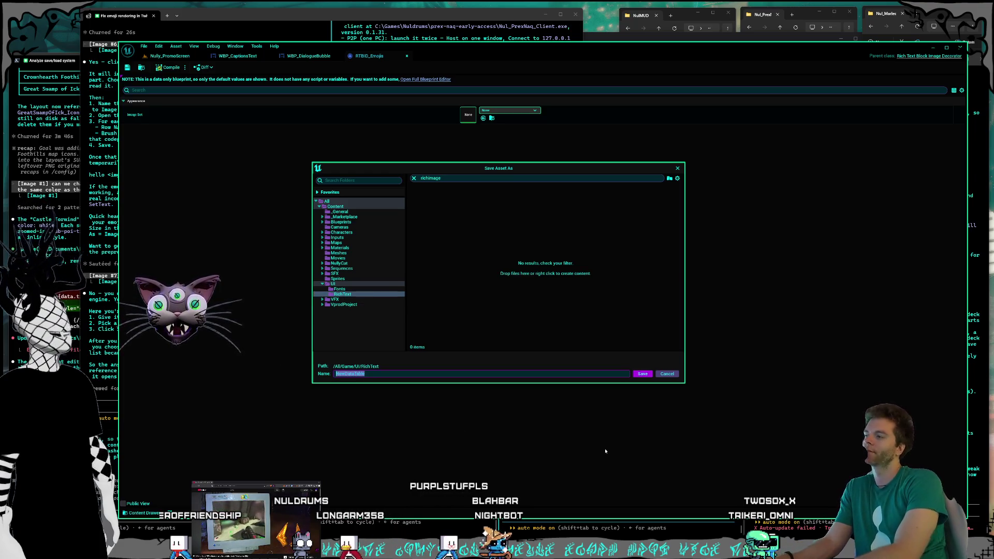
click(275, 24)
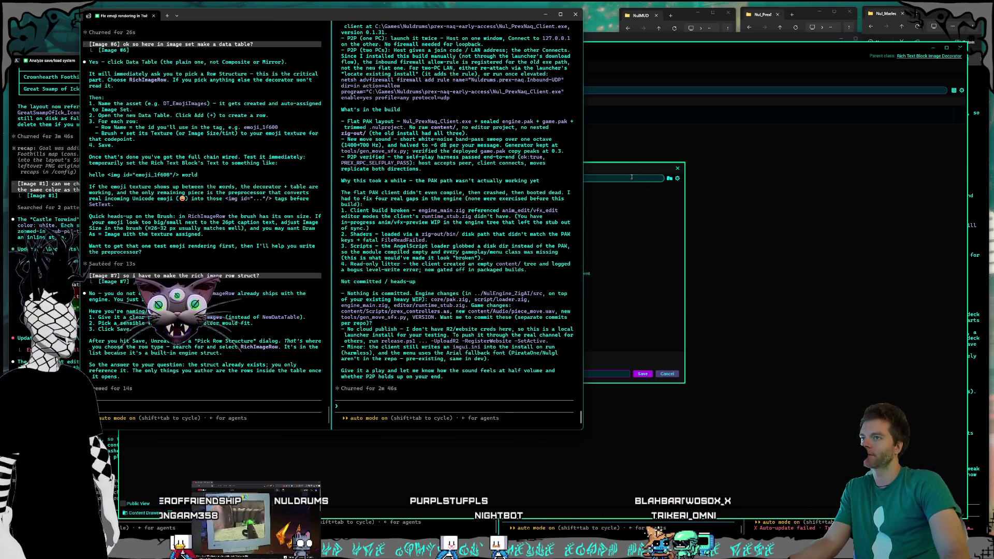
key(alt+Tab)
text(EmojiIm)
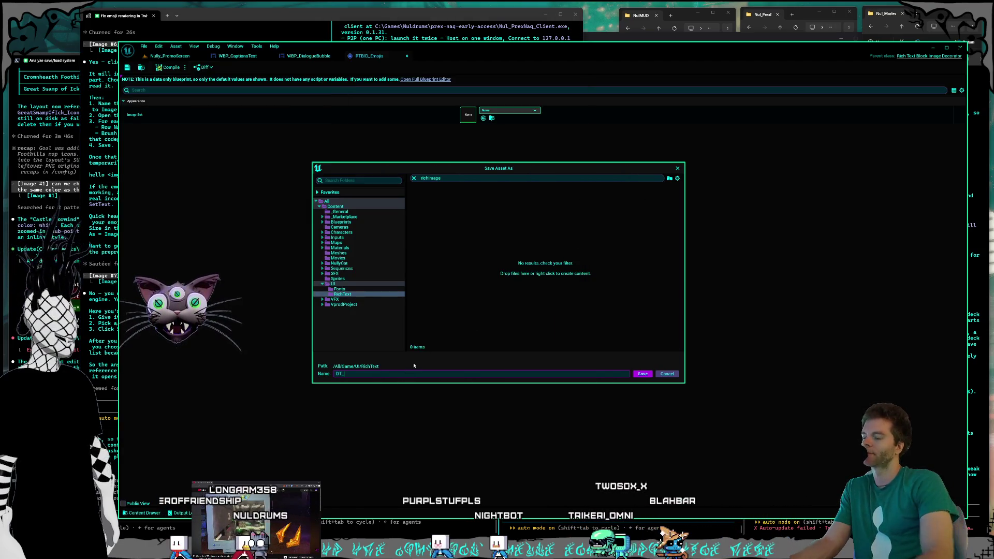
text(ages)
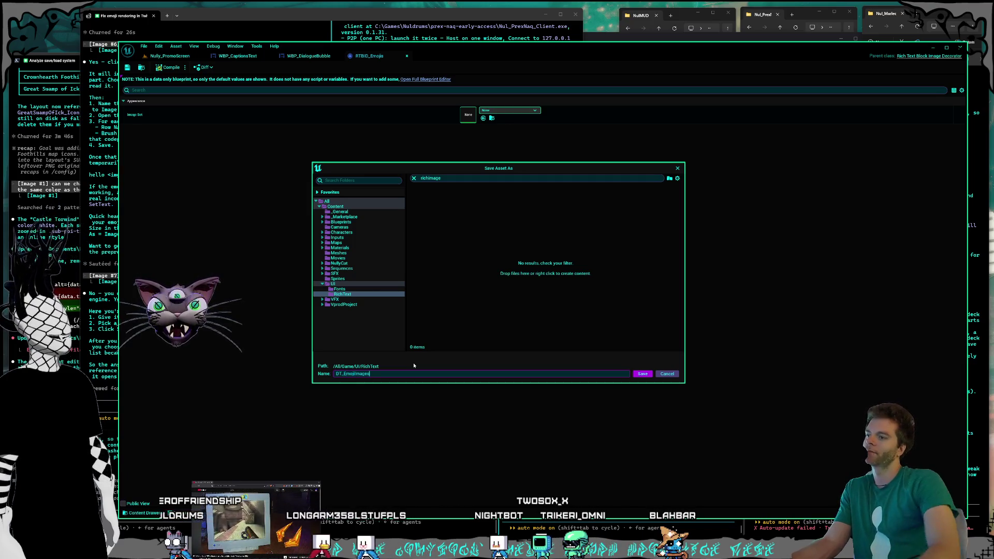
click(641, 374)
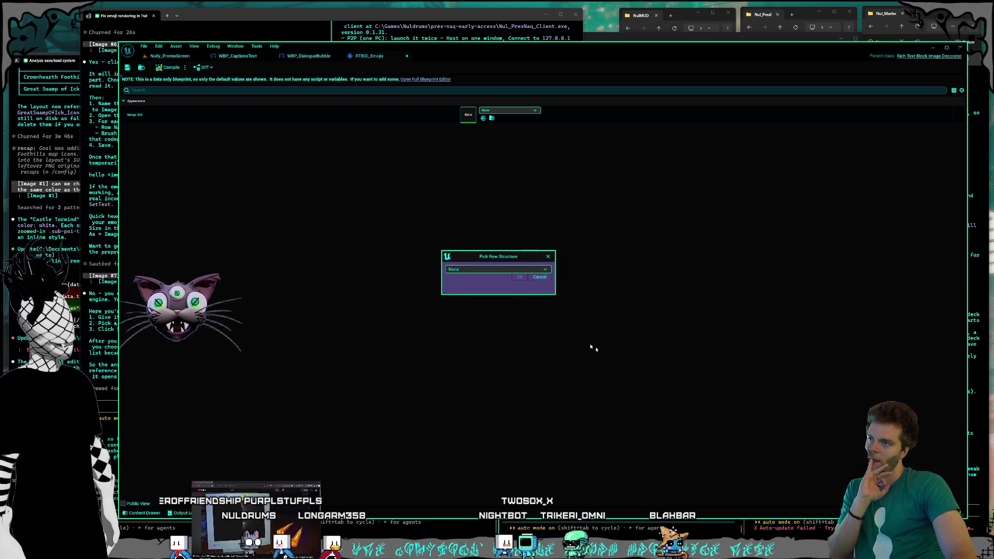
- Choose RichImageRow as the DT_EmojiImages row structure and confirm
click(508, 269)
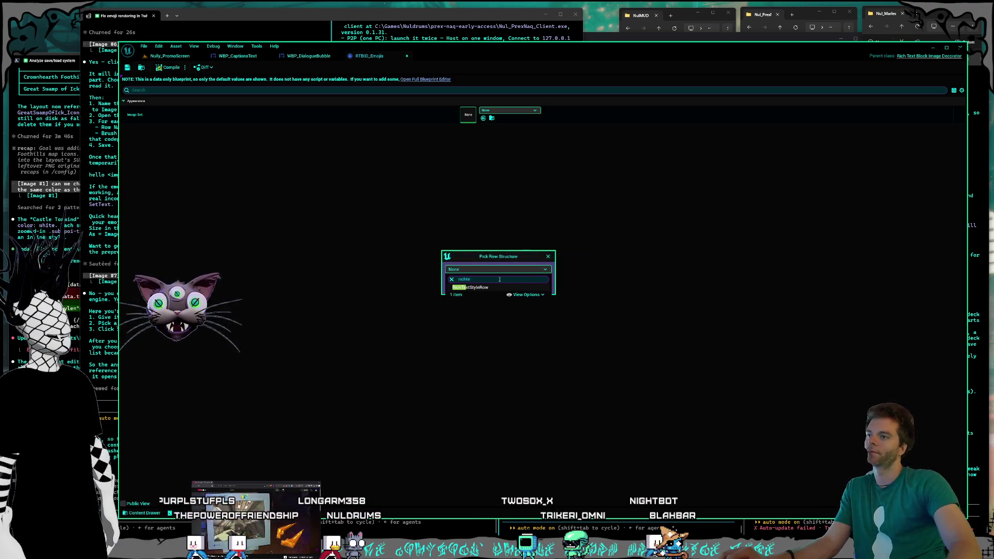
click(284, 19)
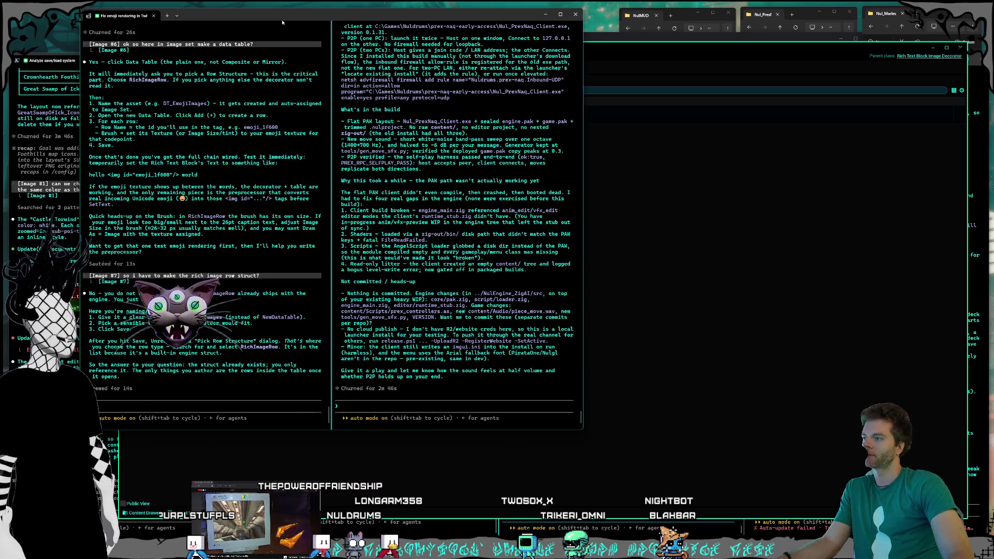
click(614, 91)
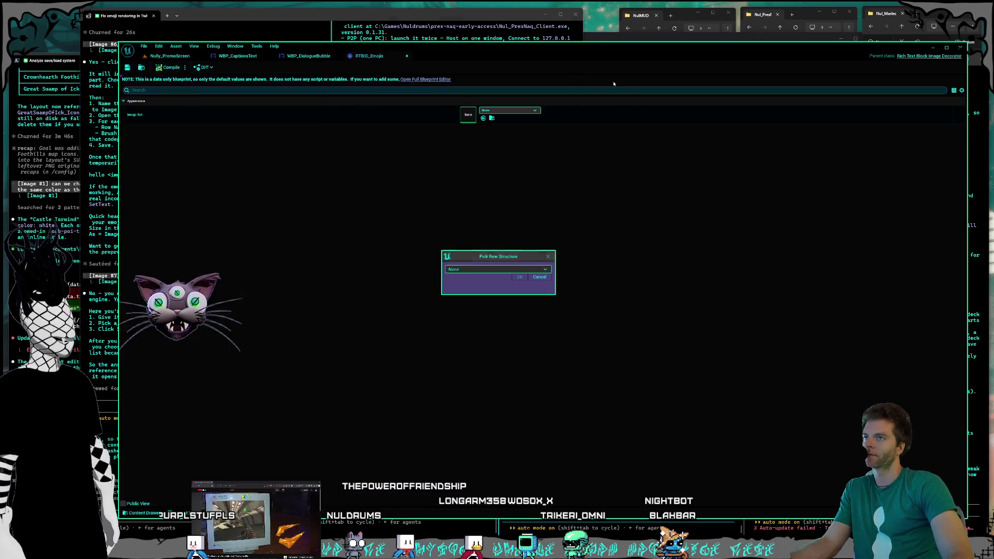
click(472, 269)
text(richim)
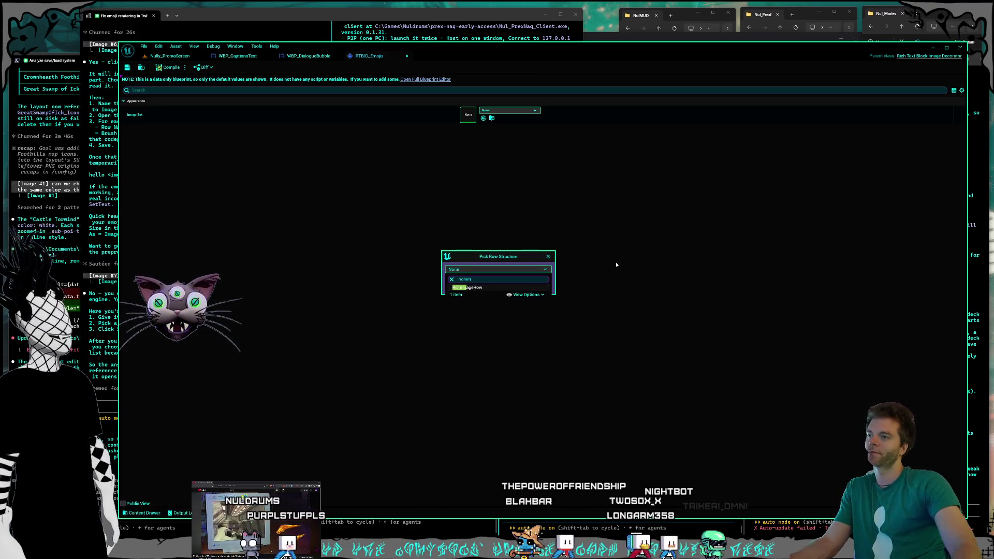
click(472, 288)
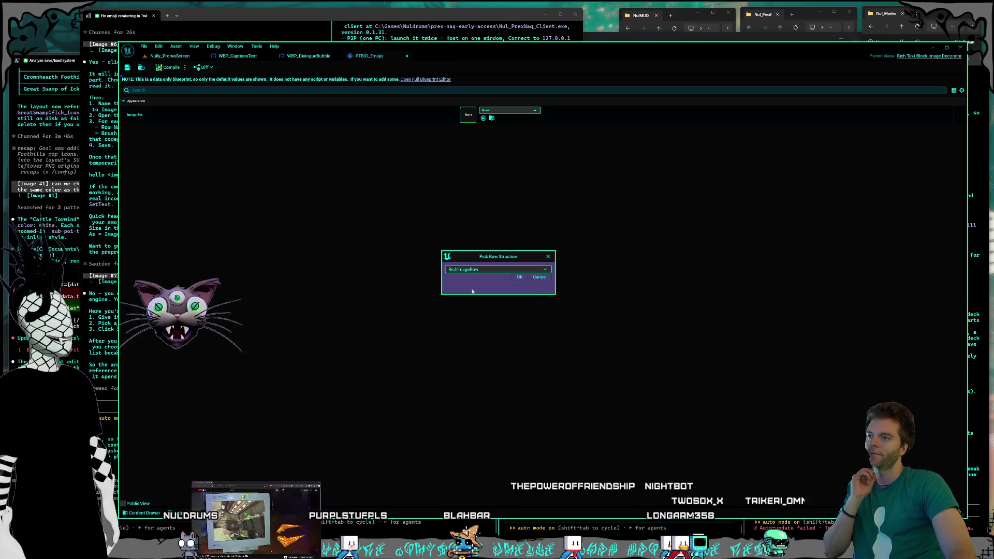
click(518, 278)
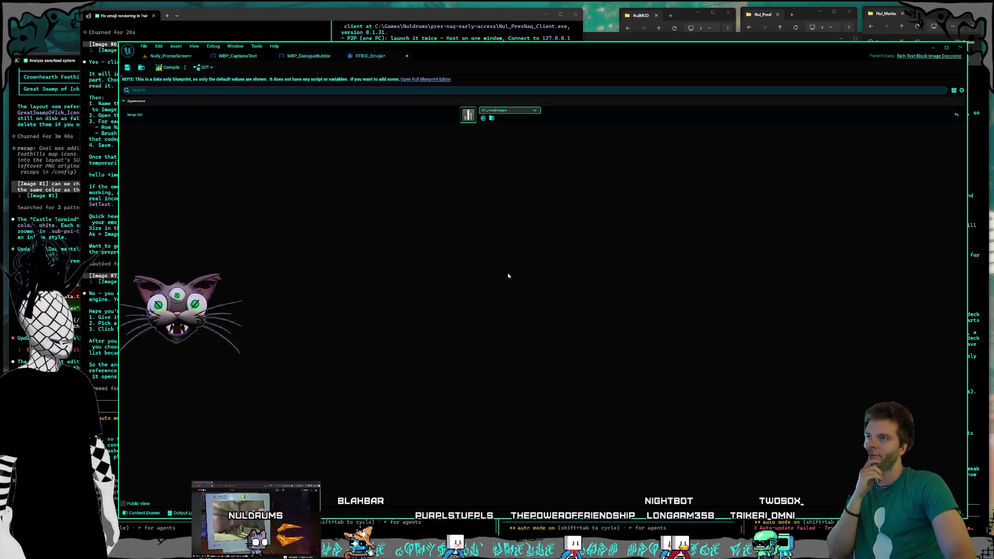
click(491, 118)
- Open and save DT_EmojiImages, widening its Row Name column
double_click(202, 387)
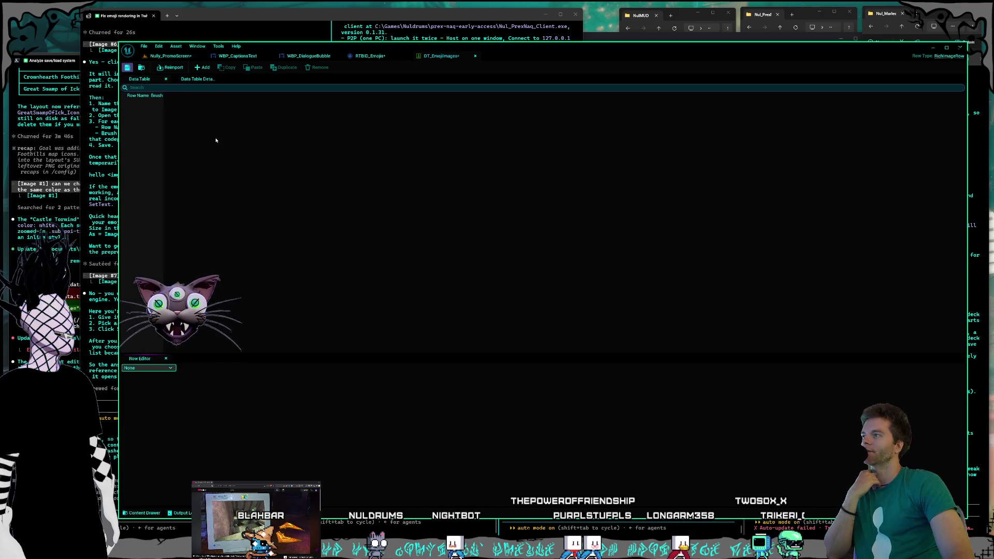
key(ctrl+s)
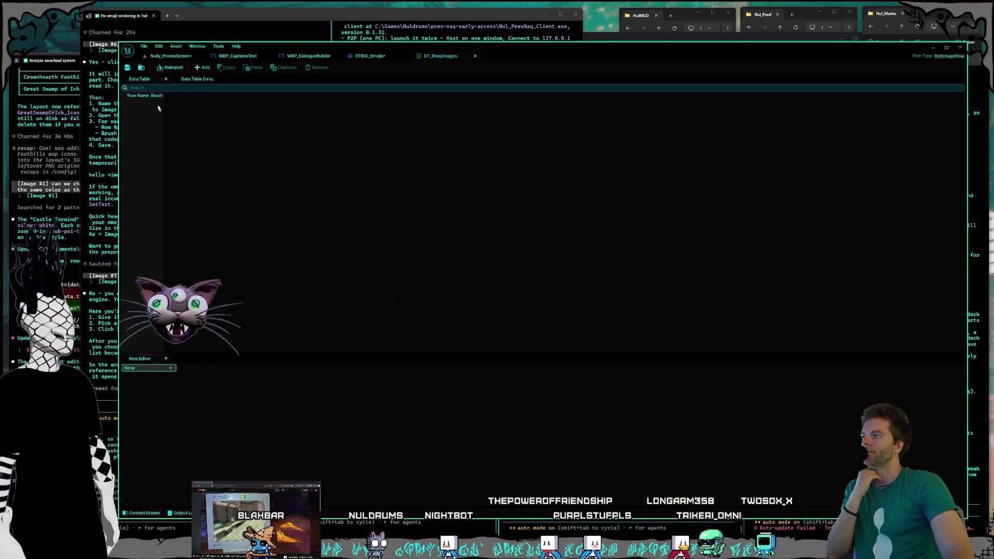
drag(163, 104, 321, 120)
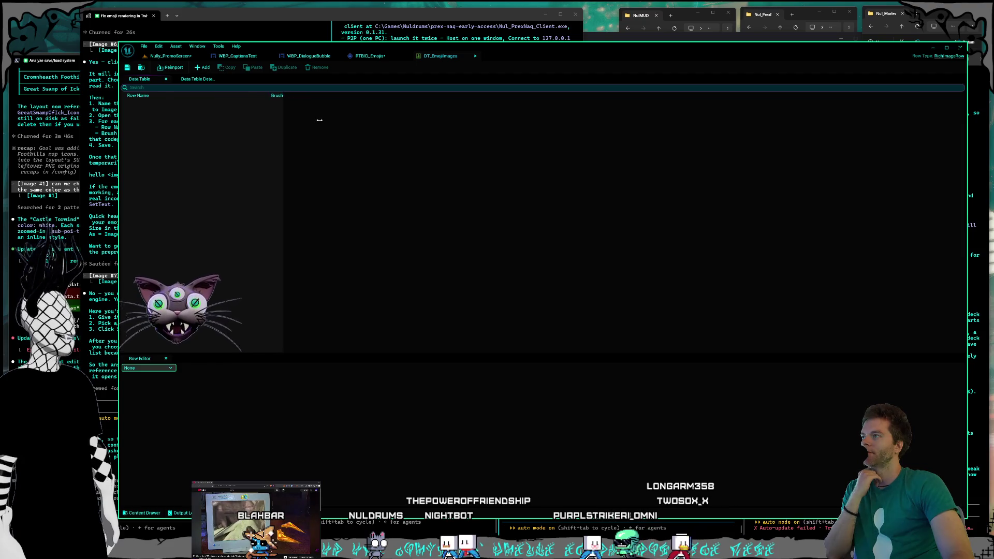
- Add a NewRow entry and expand its Brush settings
click(209, 69)
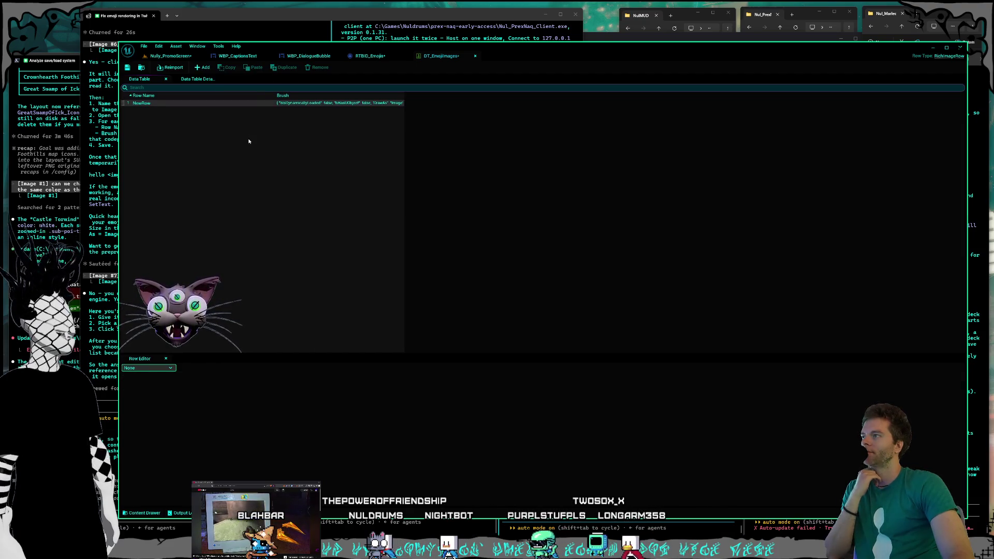
click(209, 103)
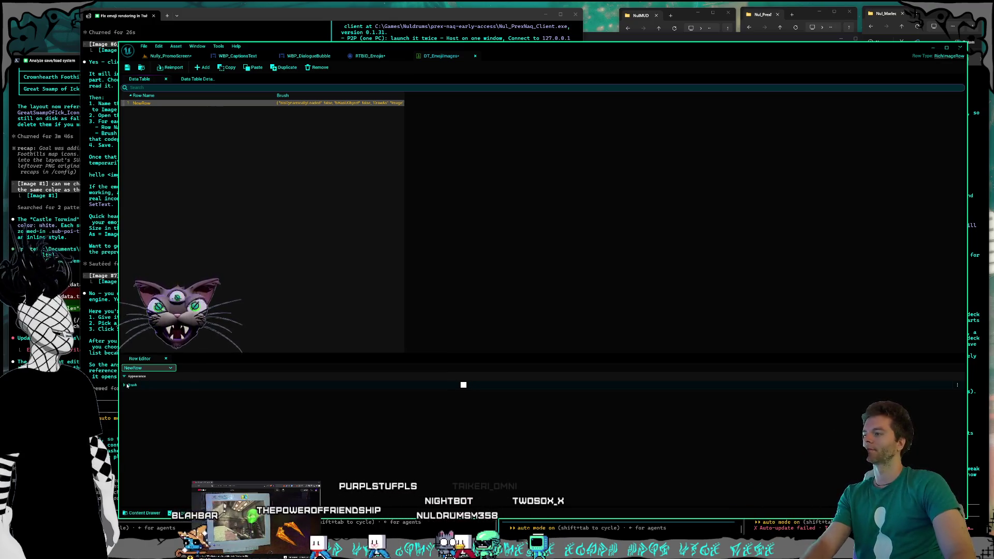
click(125, 386)
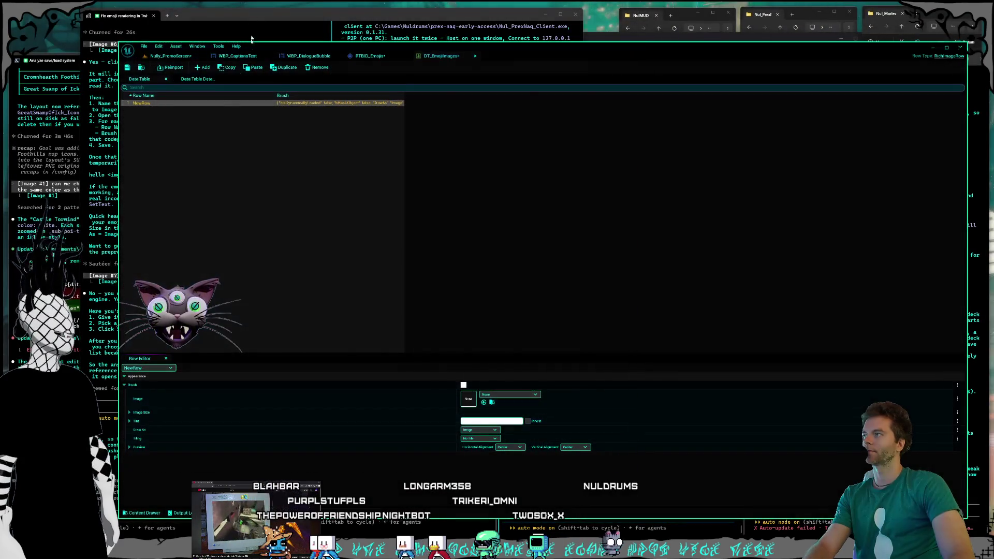
key(alt+Tab)
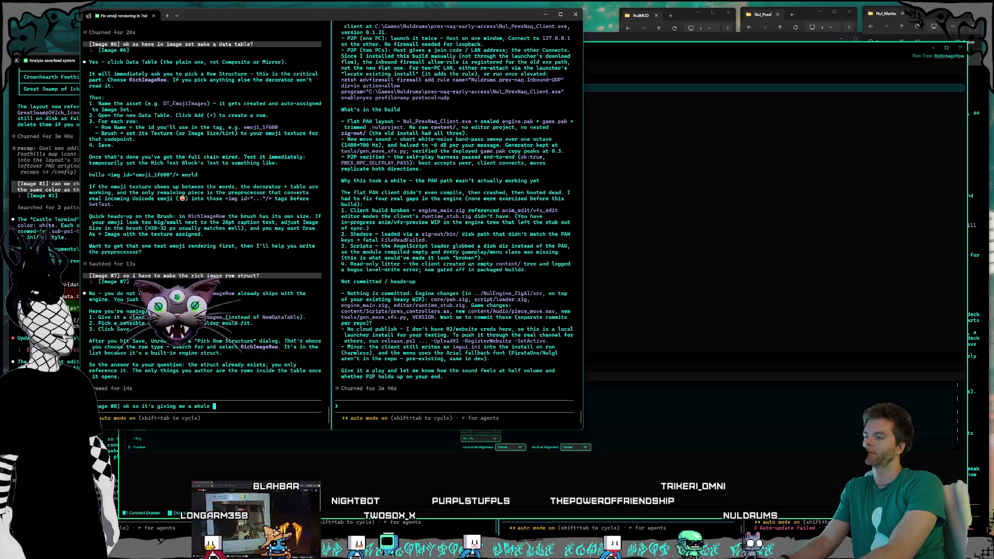
- Ask Claude Code 'ok so it's giving me a whole brush per row?'
text(brus)
key(BackSpace)
key(BackSpace)
text(row?)
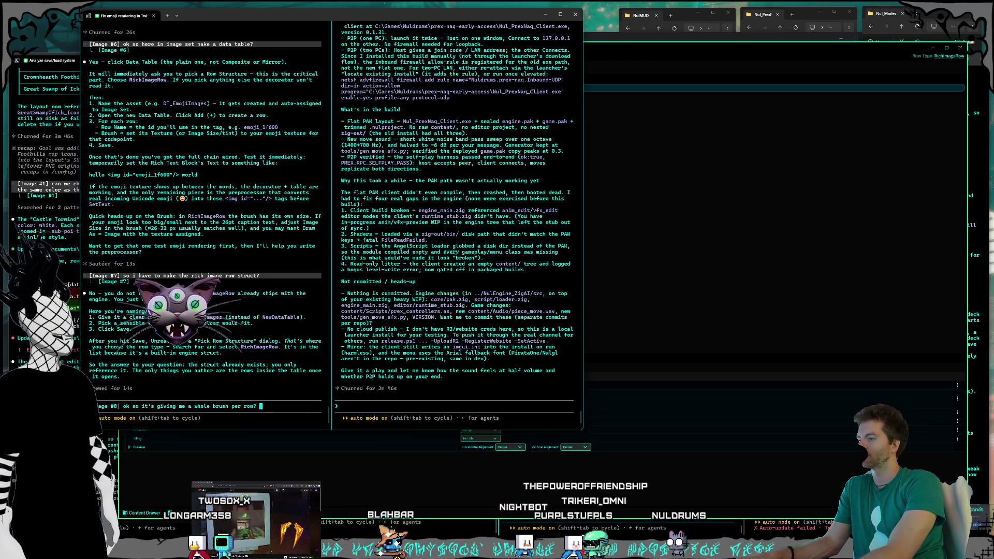
key(Return)
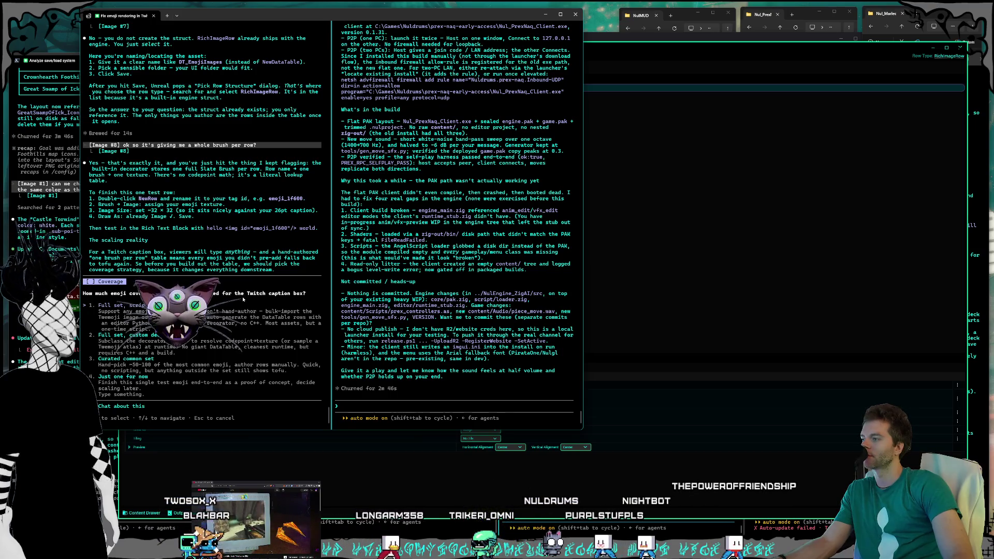
- Answer Claude's emoji-coverage question: a curated set is fine, since the working tool matters more than Twitch emojis
key(Down)
key(Down)
key(Down)
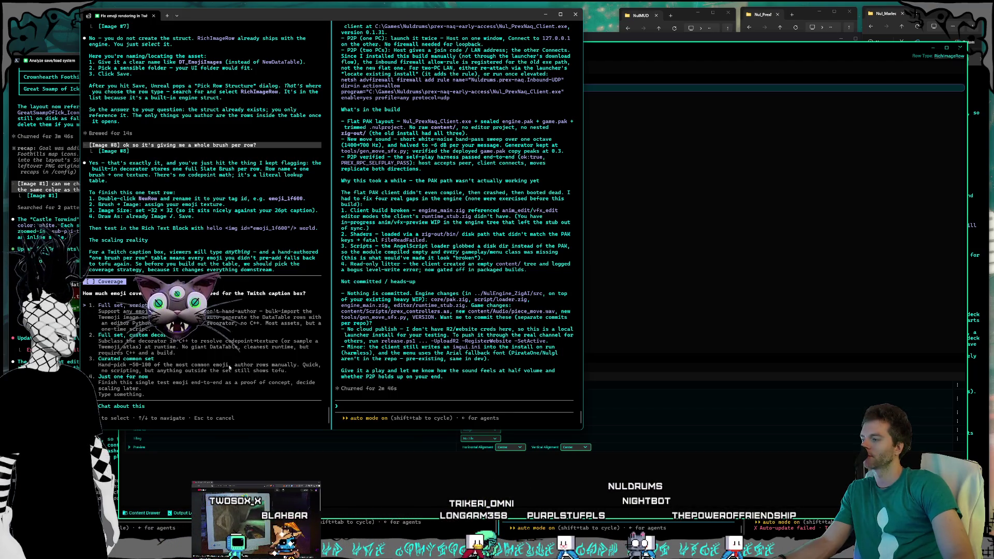
text(i)
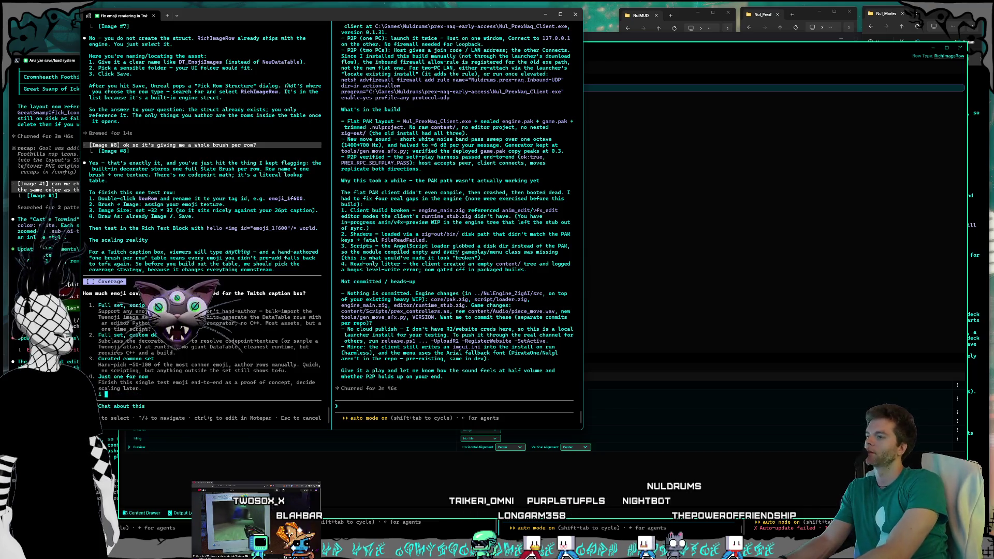
text(rated,i don't)
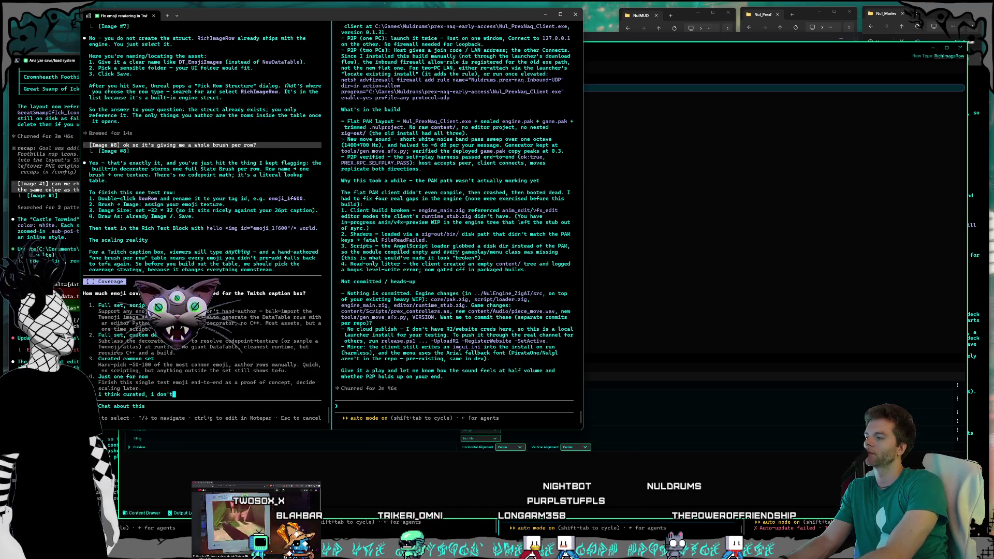
text( care about twit)
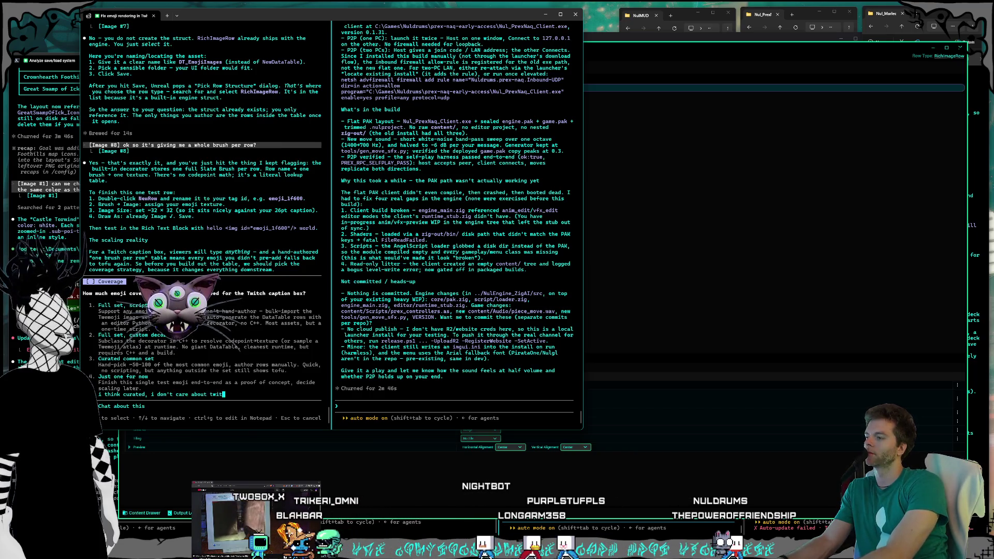
text(ch emojis, i care about the tool working)
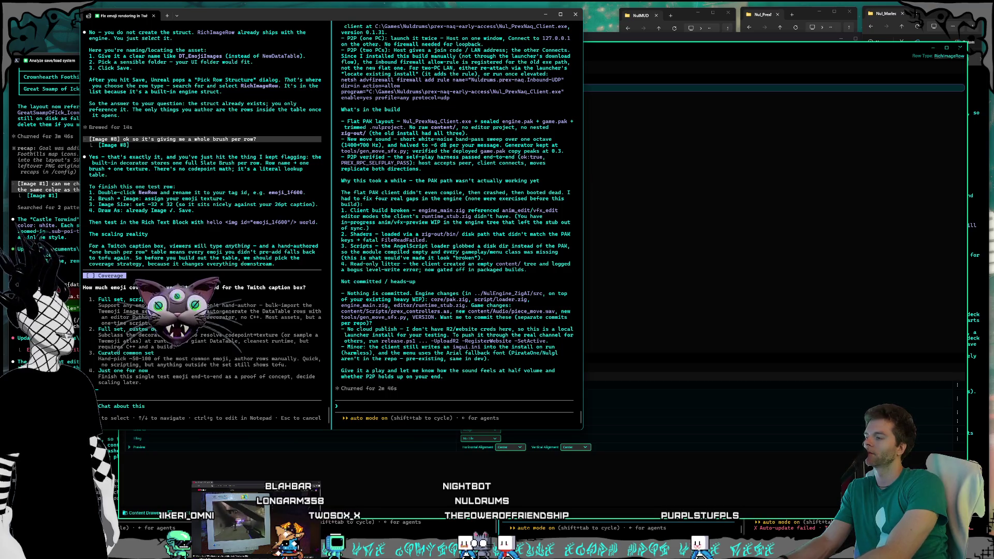
key(Return)
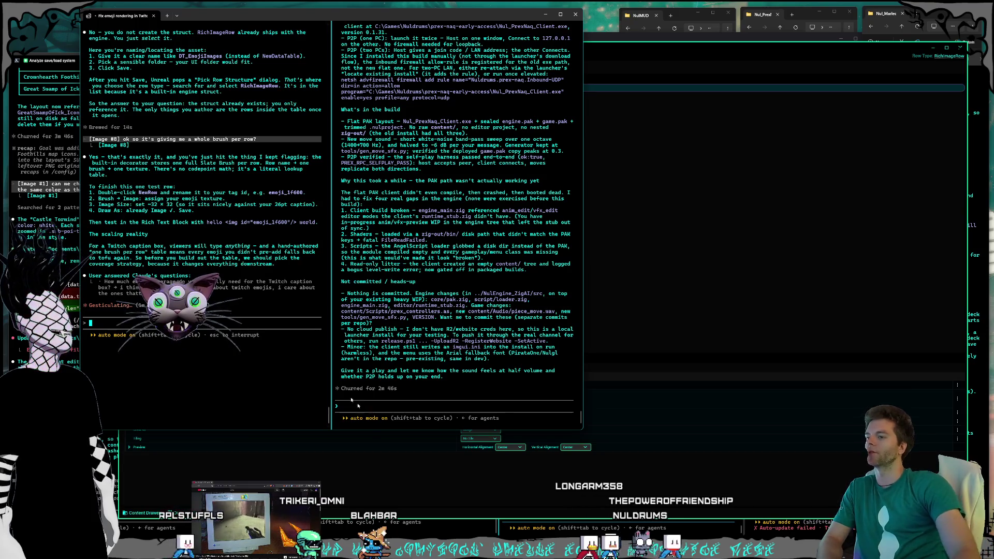
key(alt+Tab)
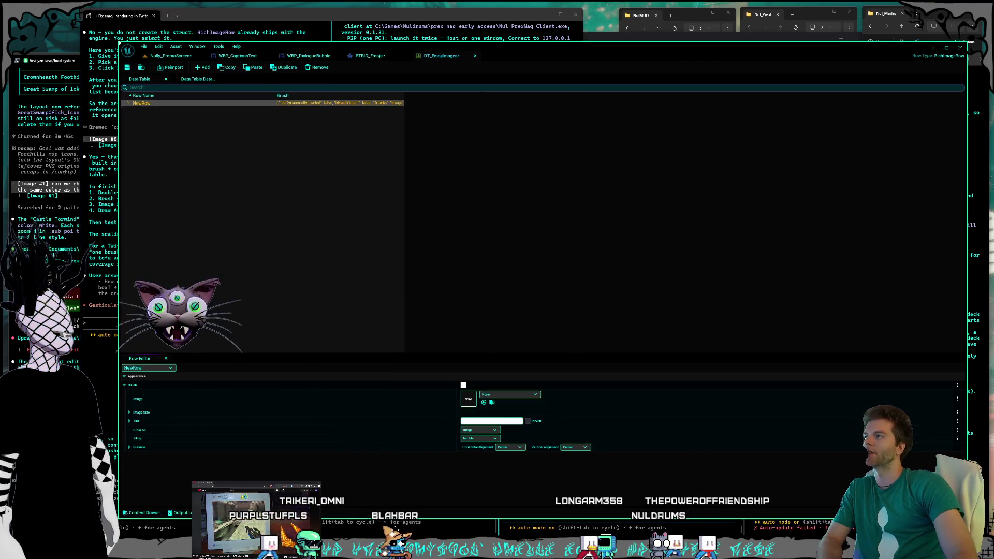
- Shrink the DT_EmojiImages editor window toward the lower right so the Claude Code chat stays visible in front
mouse_move(120, 42)
mouse_down()
mouse_move(293, 99)
mouse_move(273, 39)
mouse_up()
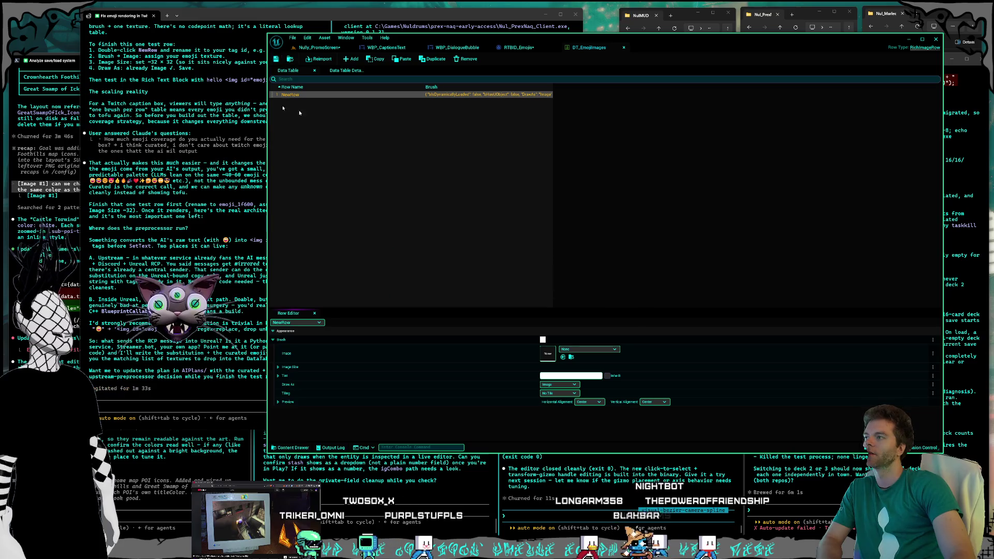
click(199, 21)
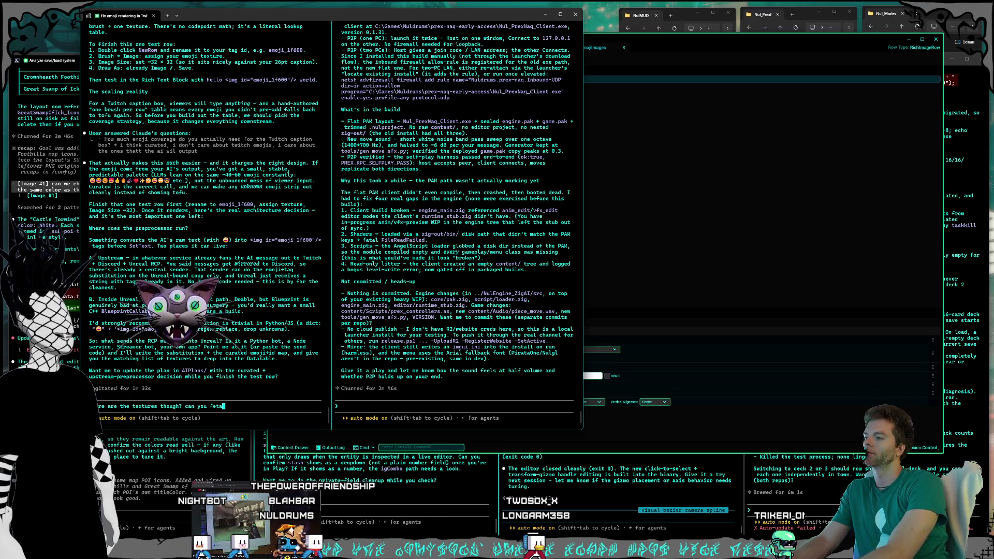
- Ask Claude Code to fetch the emoji textures into a folder under Content/UI, then open File Explorer
text(h them and du)
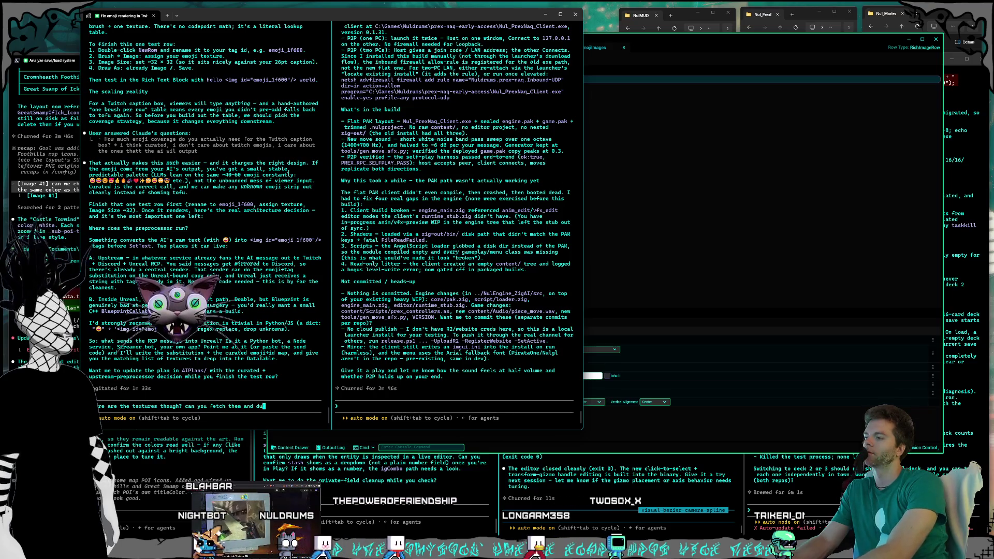
text(mp them)
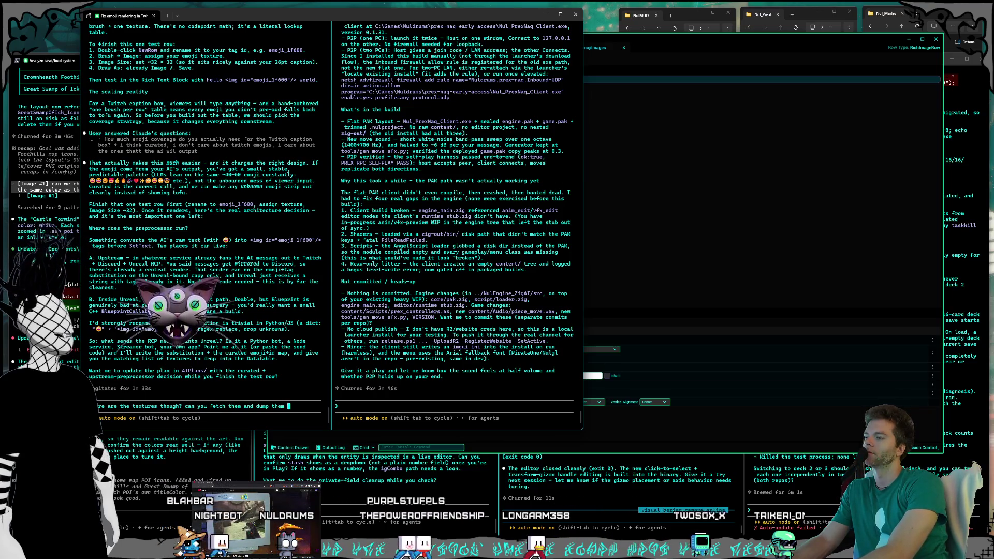
key(BackSpace)
key(BackSpace)
key(BackSpace)
text(to a fo)
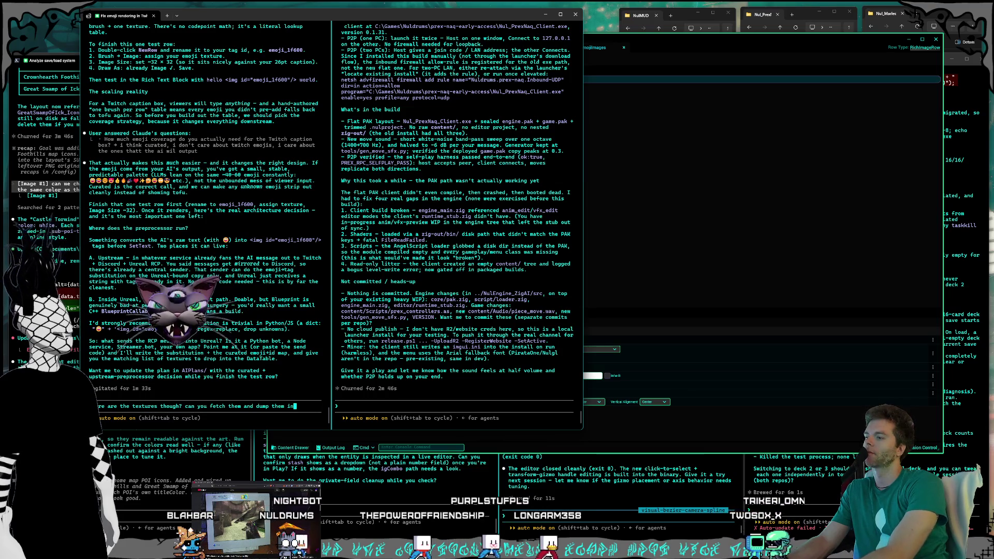
text(lder in my UI)
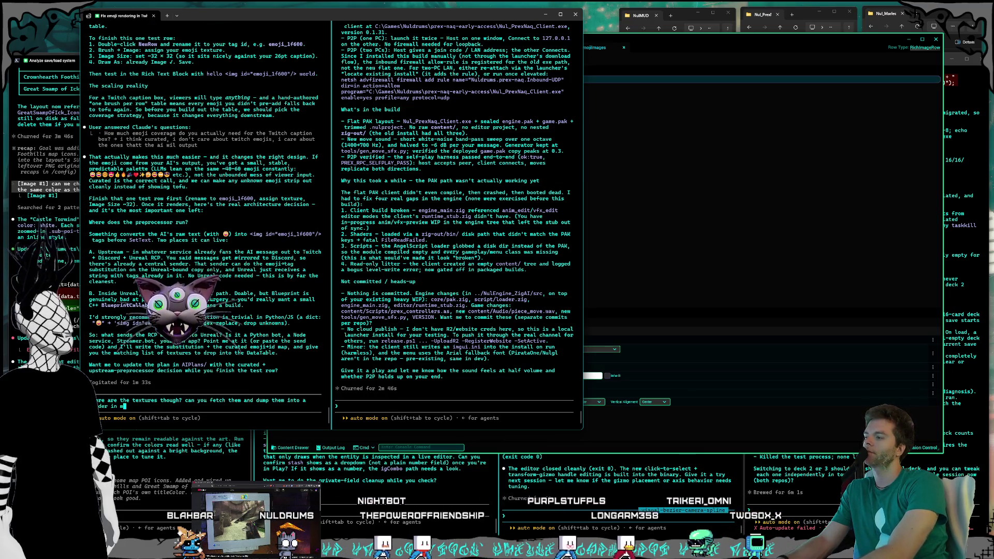
text( fold)
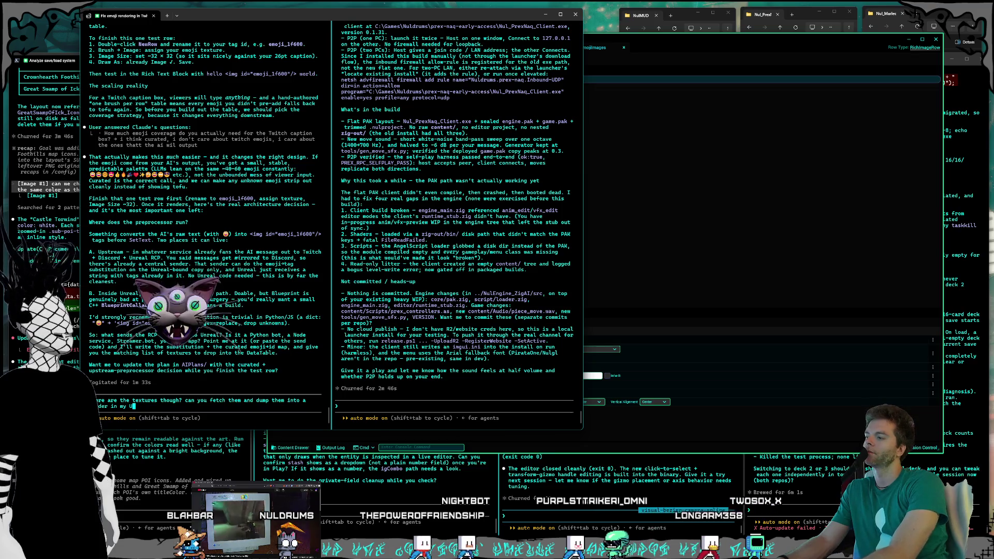
text(er und)
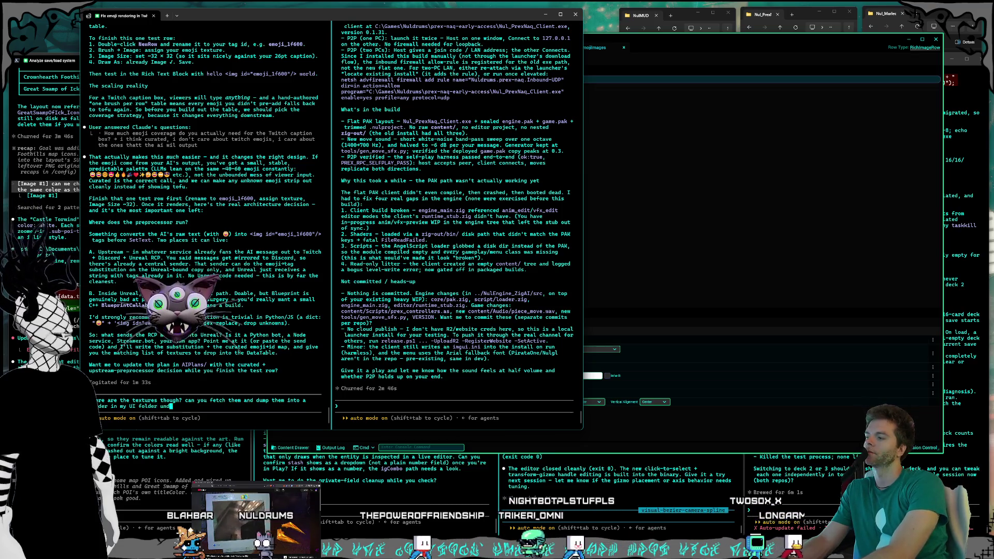
text(er Content )
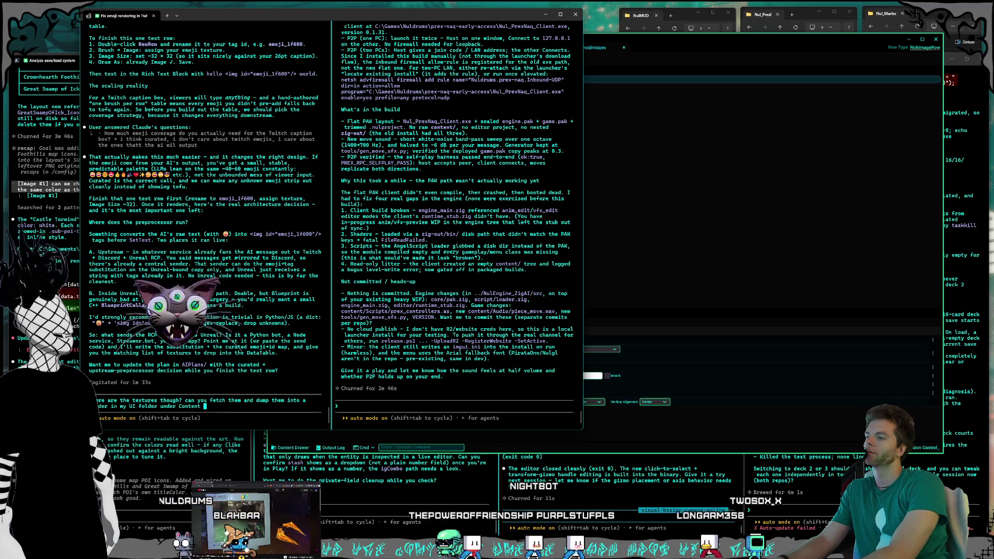
text(in the project?)
key(Return)
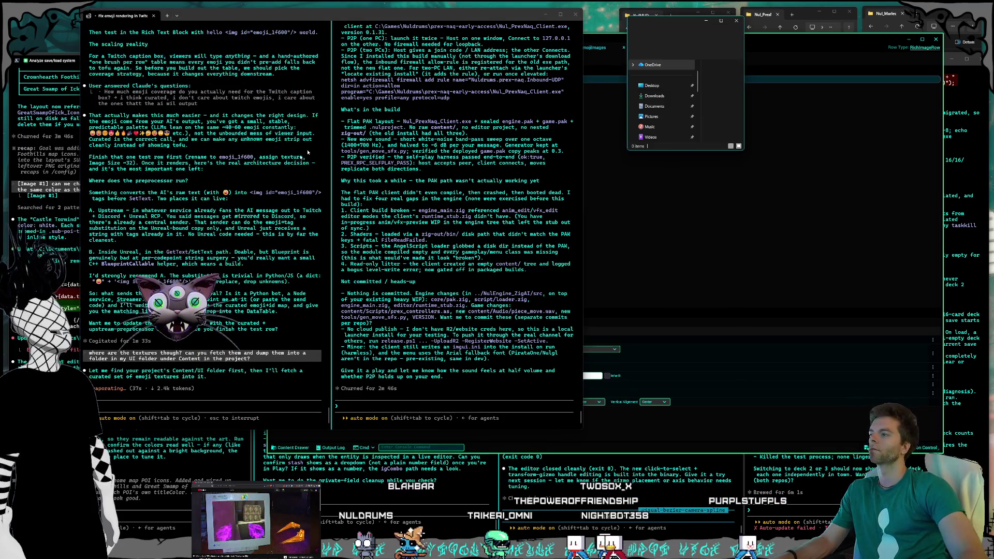
click(670, 15)
drag(690, 24, 524, 17)
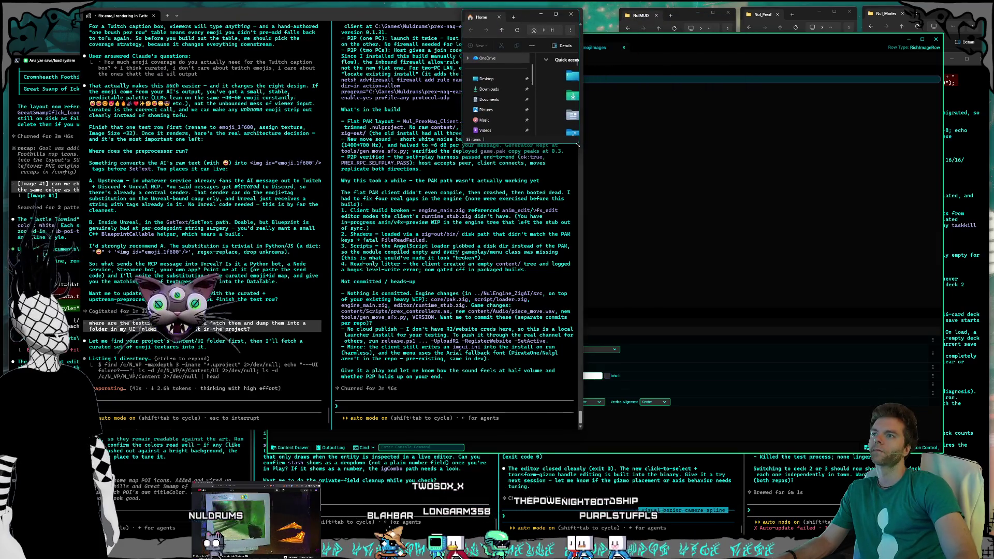
- Browse File Explorer to C:\AIProd\Nully\Nully_TwitchBot
drag(581, 146, 711, 222)
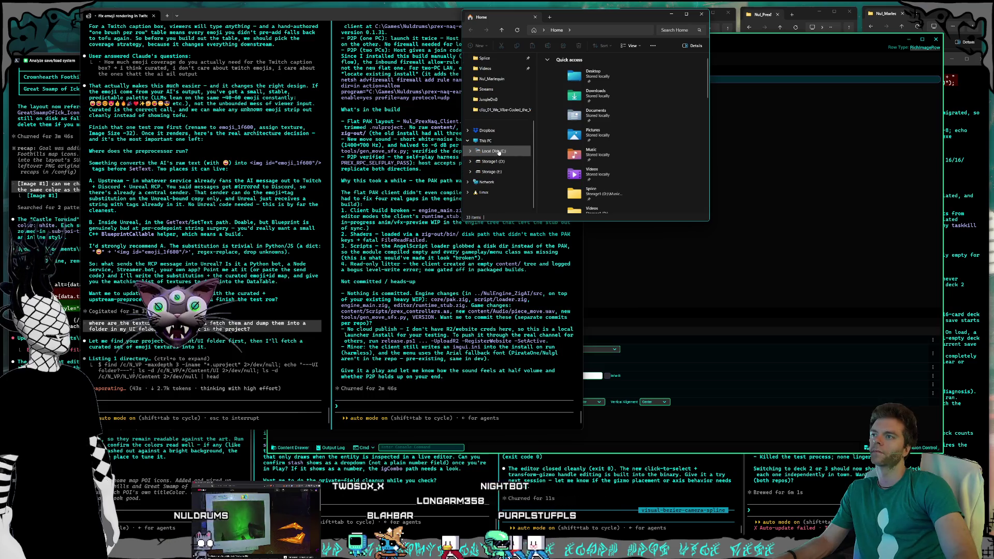
click(493, 151)
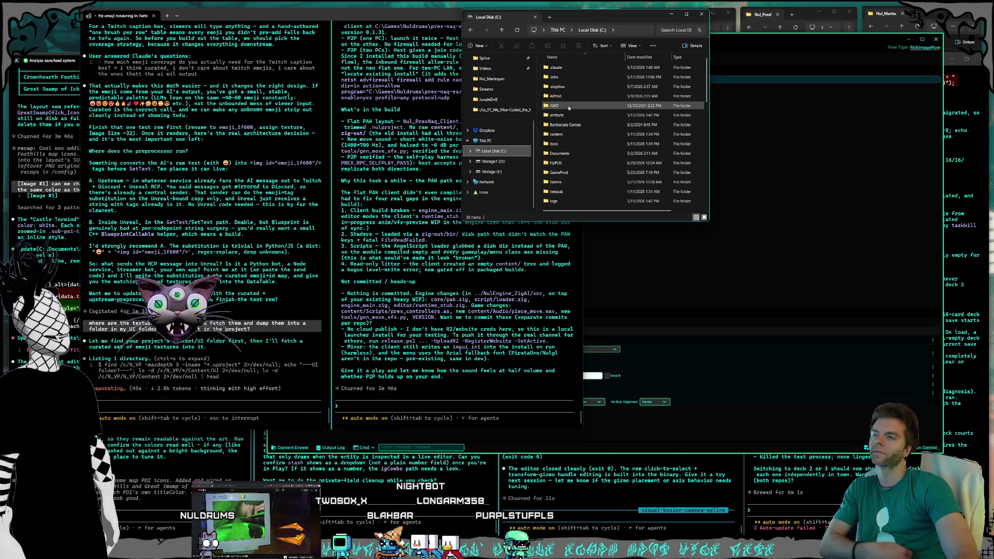
scroll(565, 116, down, 2)
scroll(569, 111, up, 2)
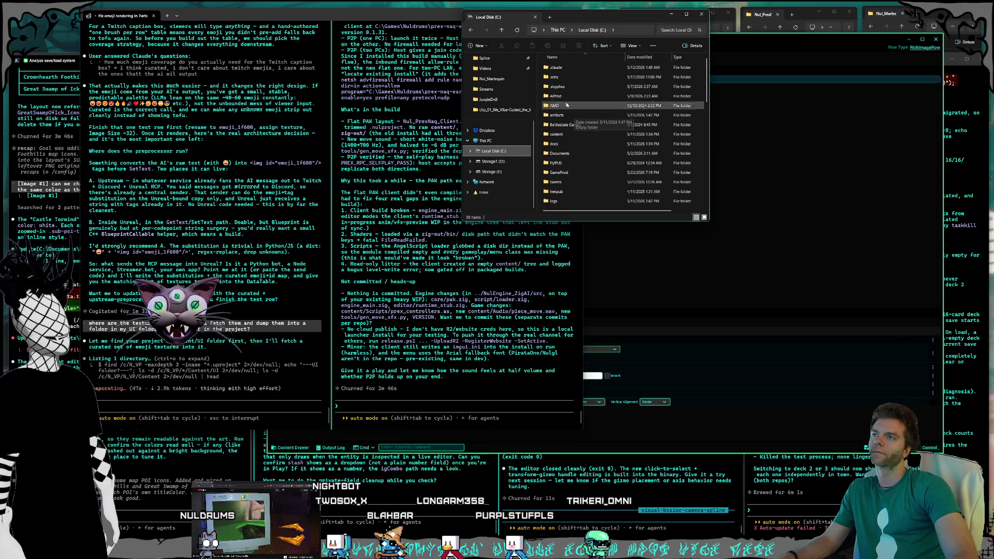
double_click(558, 96)
double_click(561, 77)
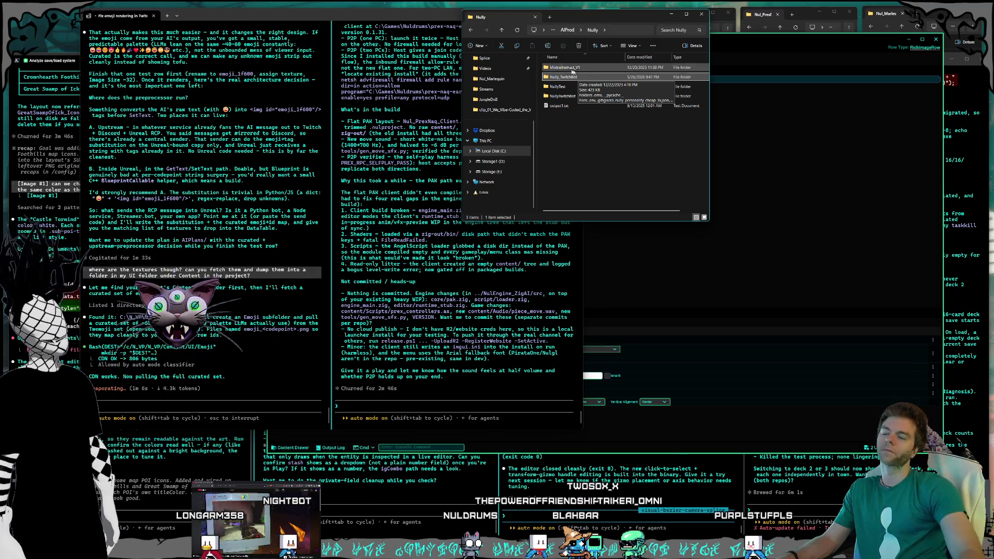
double_click(577, 76)
- Copy the Nully_TwitchBot folder path into the Claude Code prompt
key(ctrl+l)
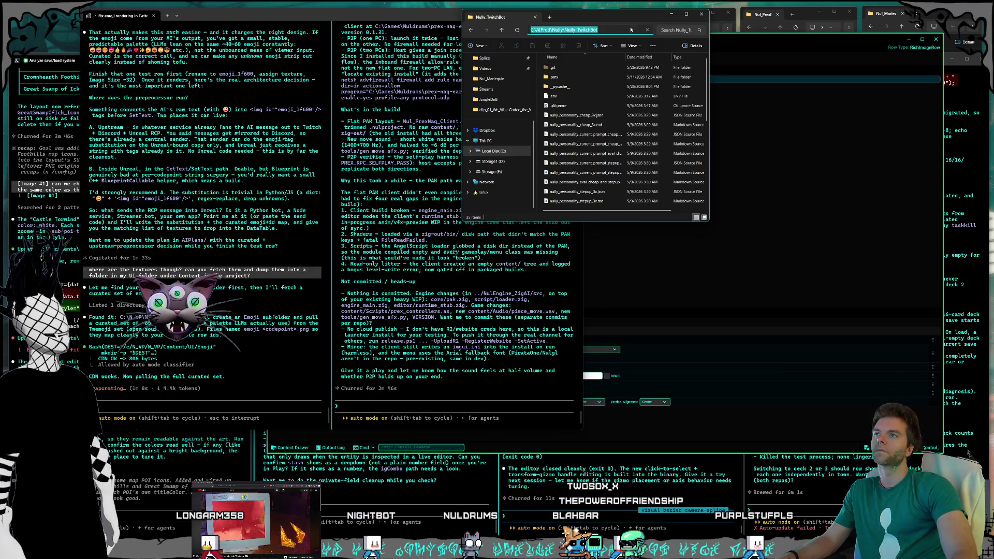
key(ctrl+c)
click(175, 404)
key(ctrl+v)
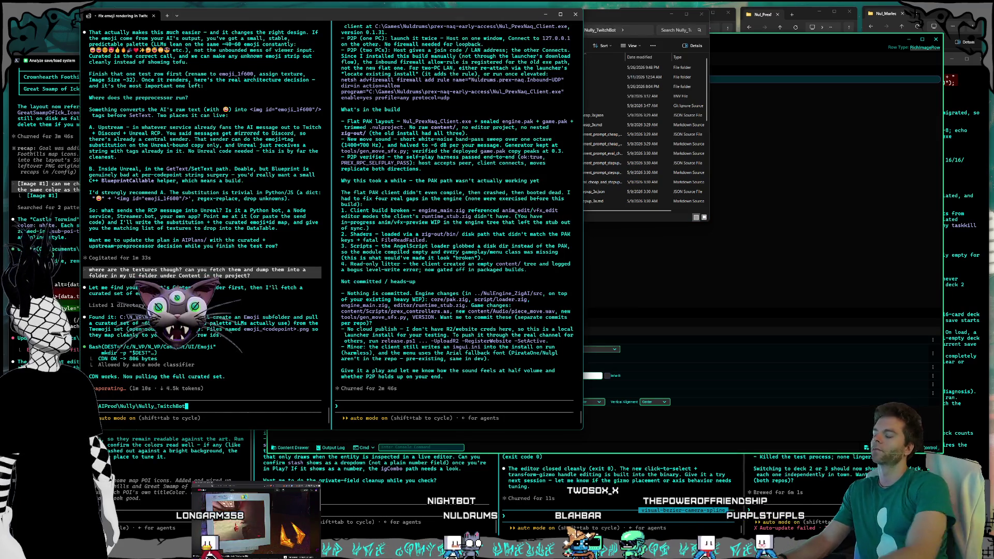
- Tell Claude Code the pasted folder holds the python script, and start asking it to edit the data table itself
text(this is wehre )
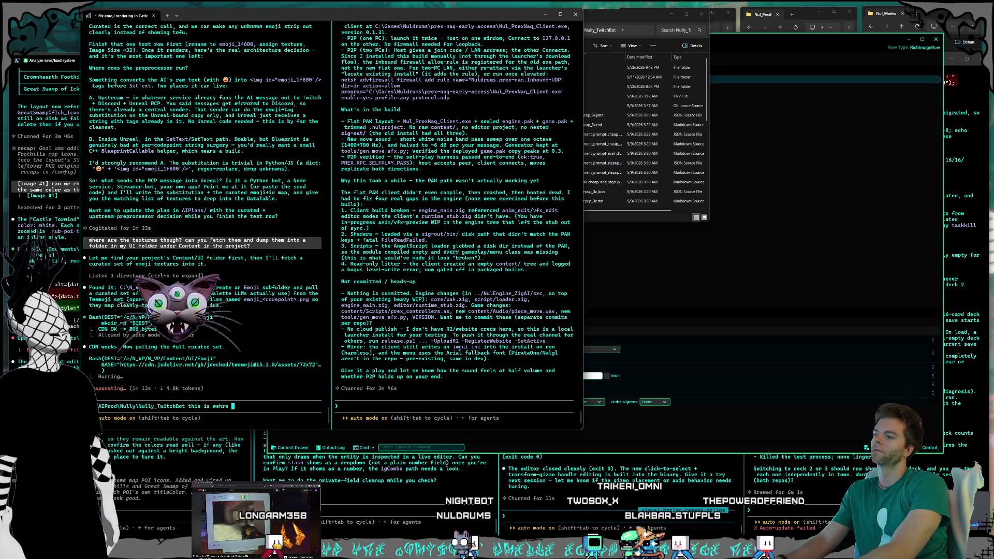
text(the python sc)
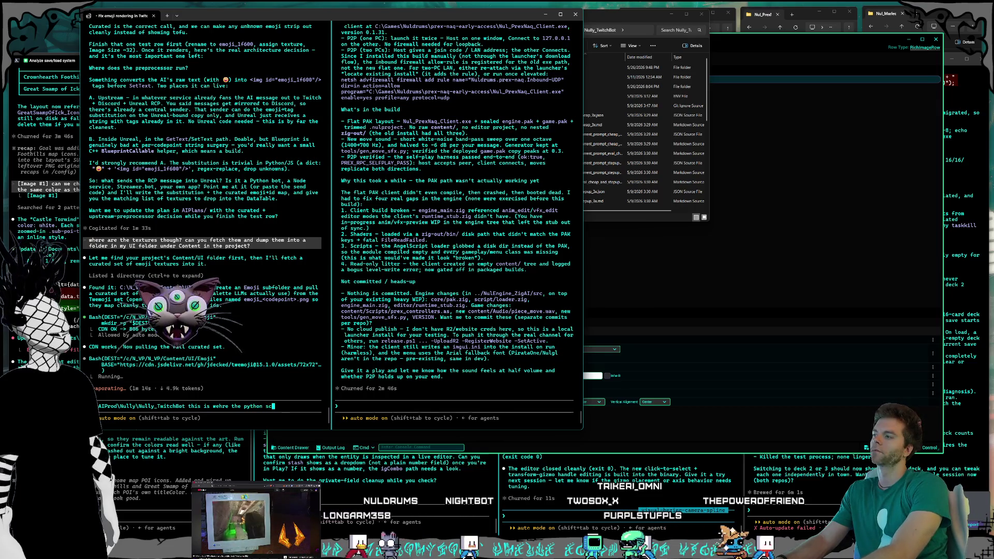
text(ript is)
key(Return)
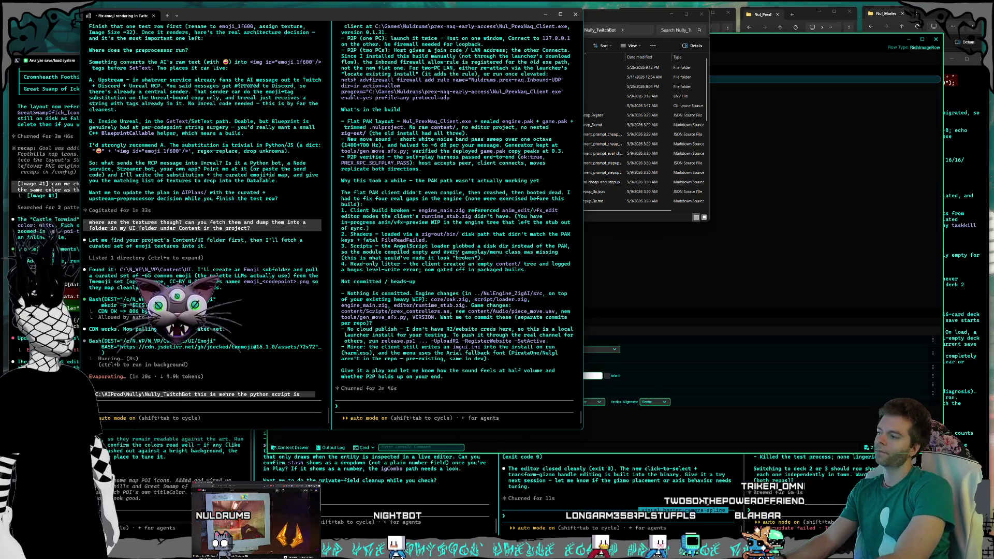
text(you're)
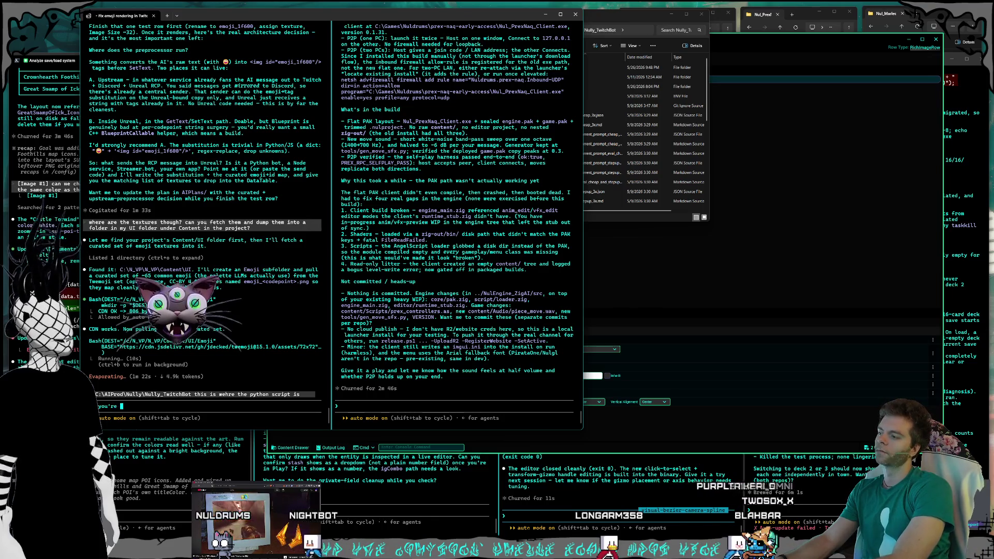
text( able to edit the d)
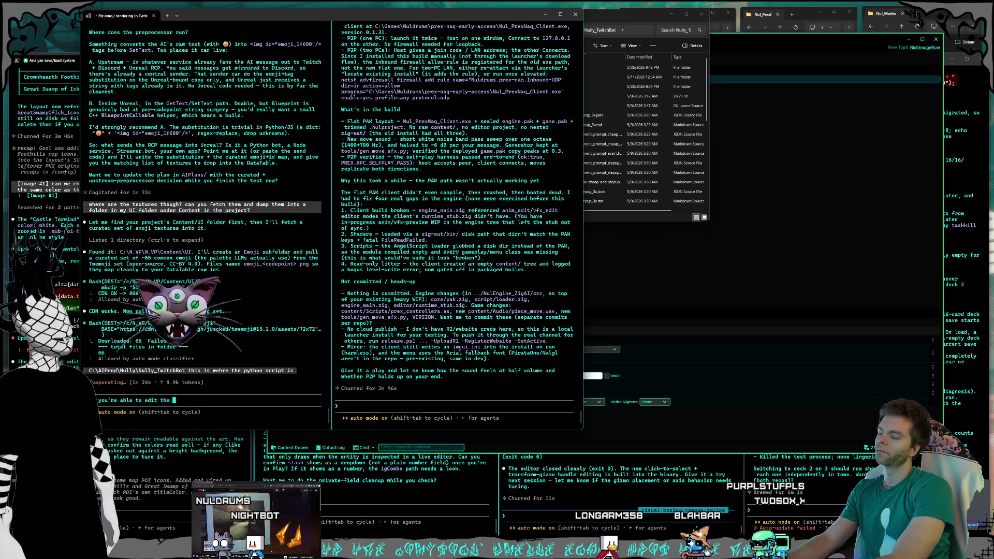
text(ata table y)
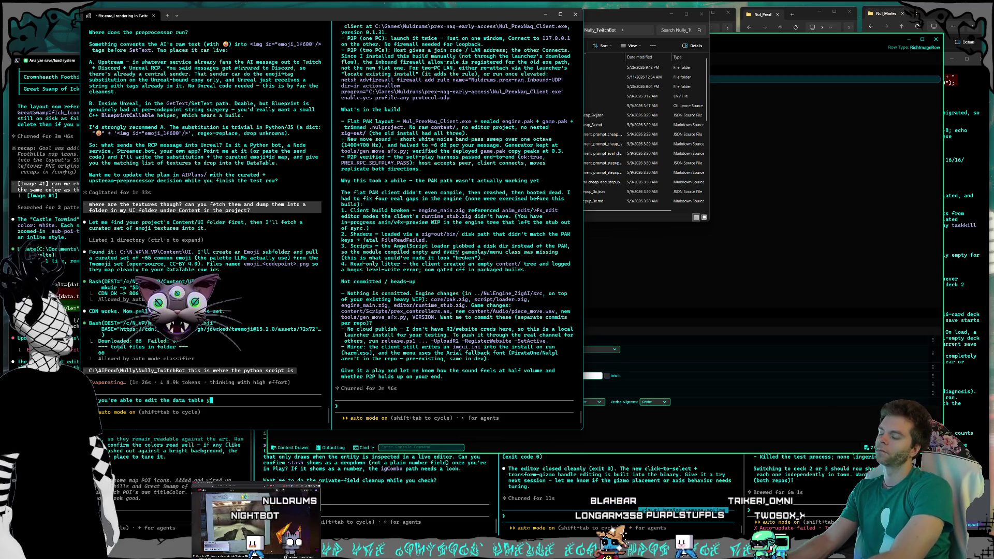
text(ourself that would )
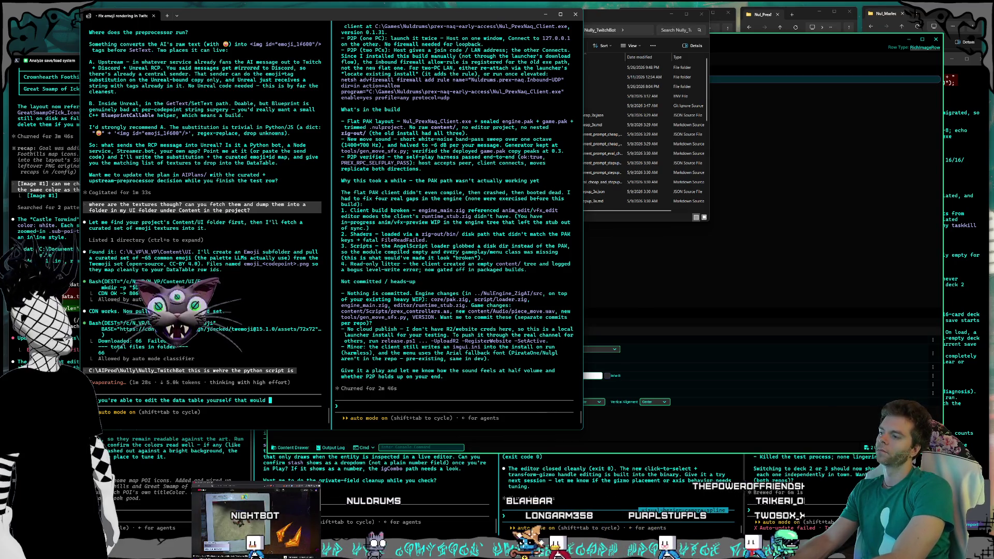
text(be helpful it's)
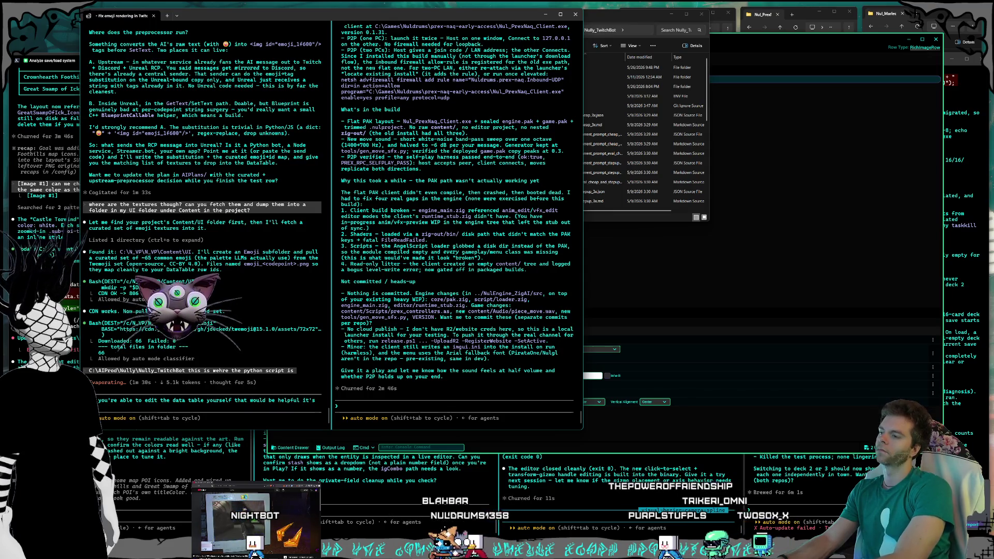
click(624, 400)
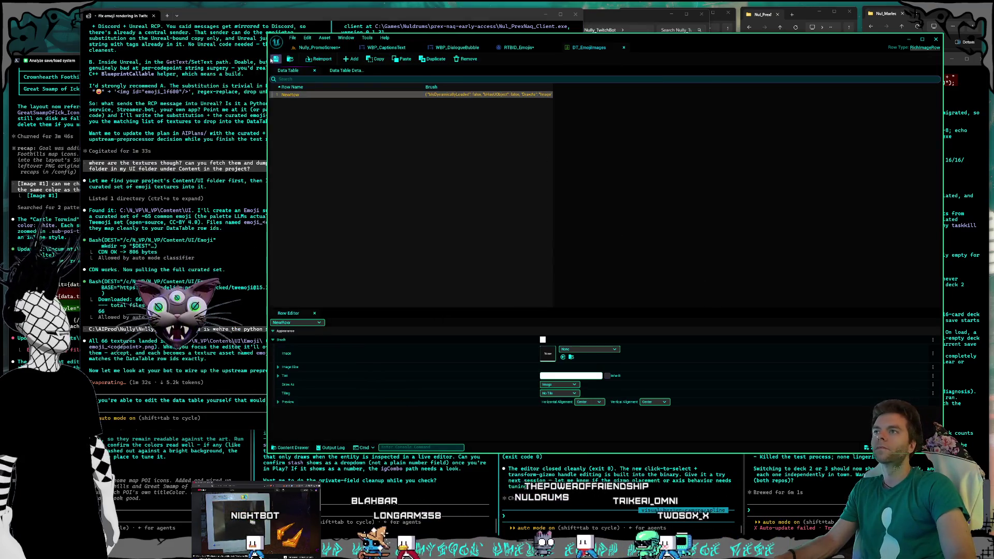
- Save the RTBID_Emojis decorator, return to the Nully_PromoScreen level past the check-out prompt, and minimize Unreal
click(518, 47)
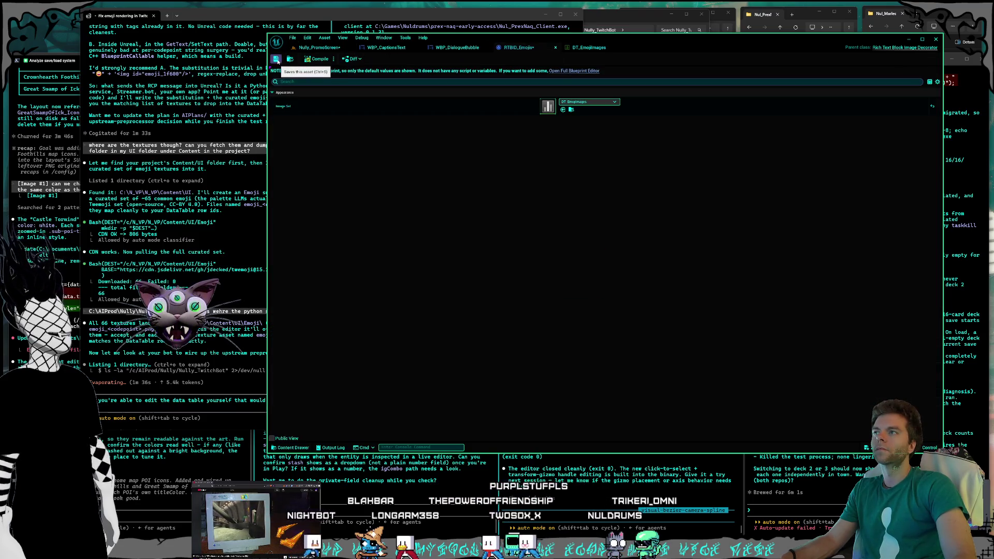
click(276, 58)
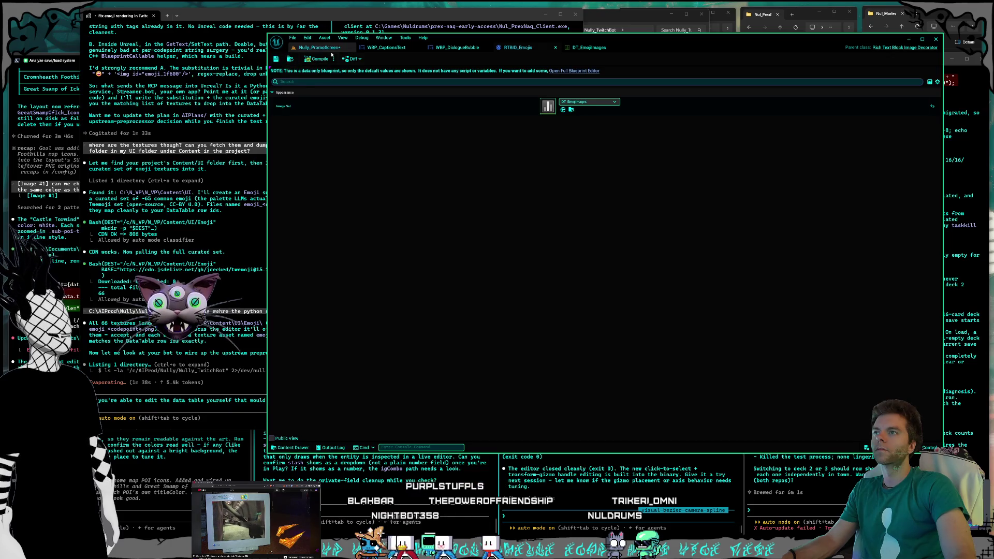
click(313, 48)
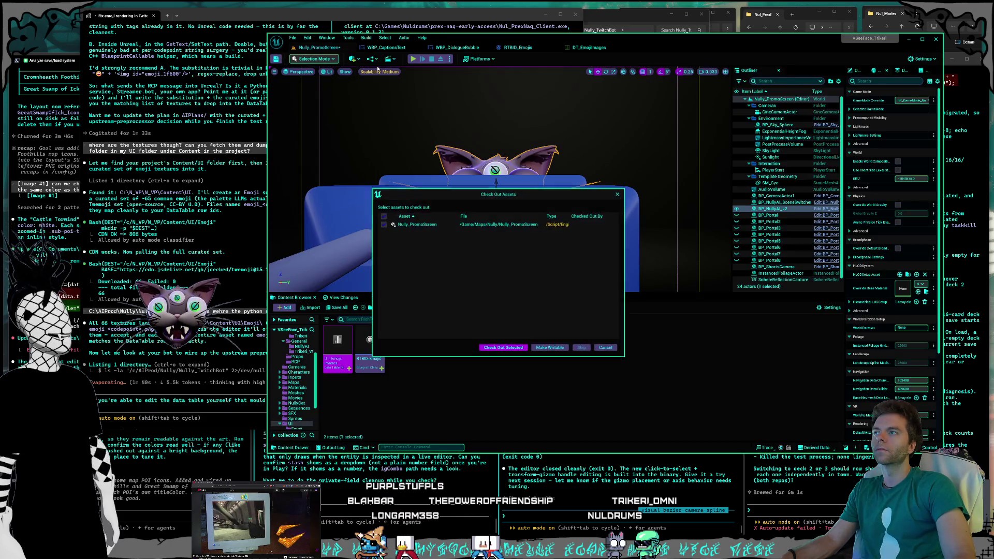
click(522, 350)
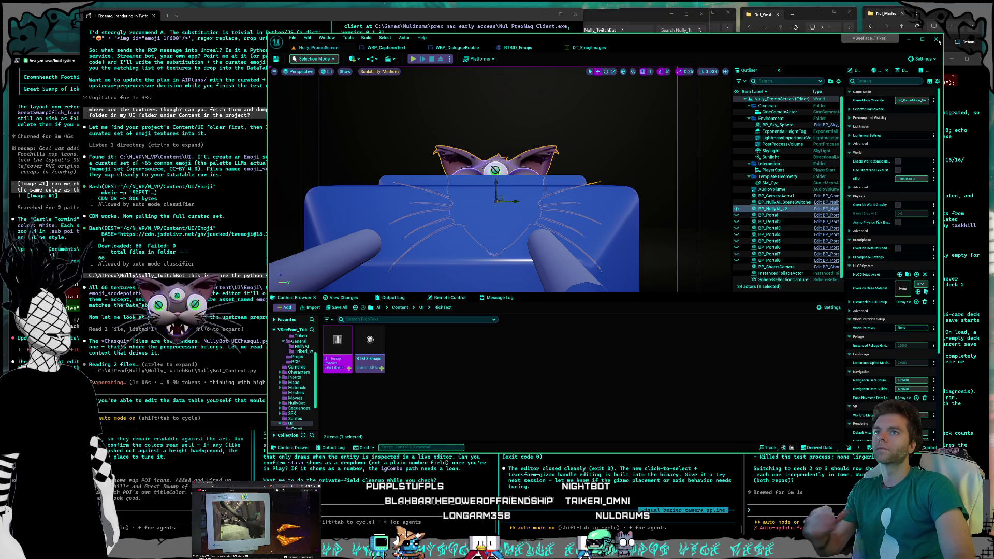
click(908, 39)
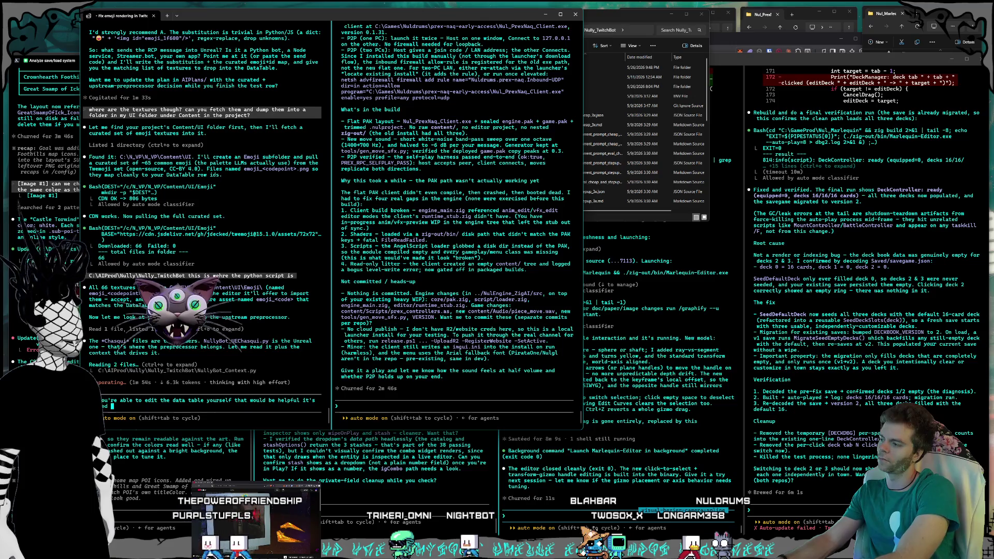
text(called DT_Emoji)
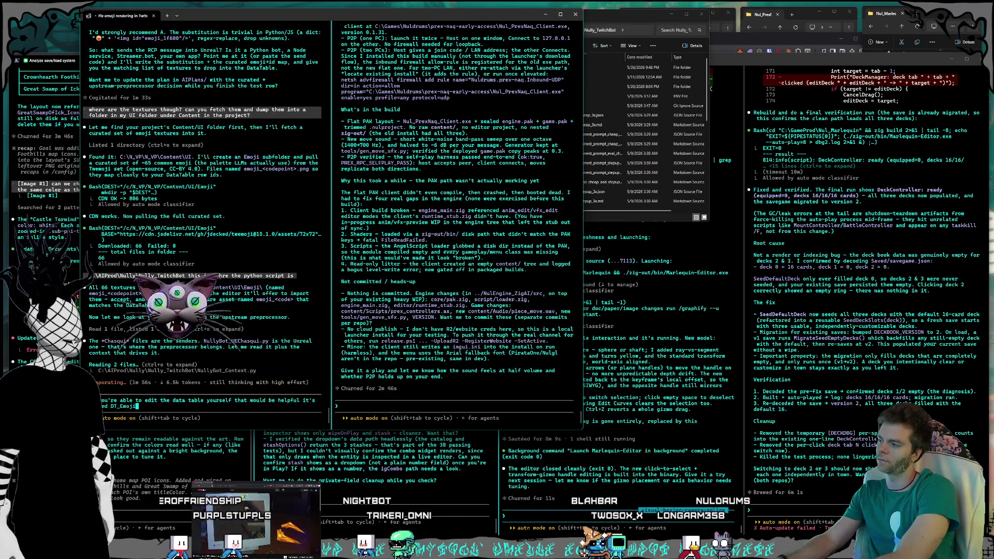
- Send the request to edit DT_EmojiImages, then bring up Claude's Settings Usage page
text(Images)
key(Return)
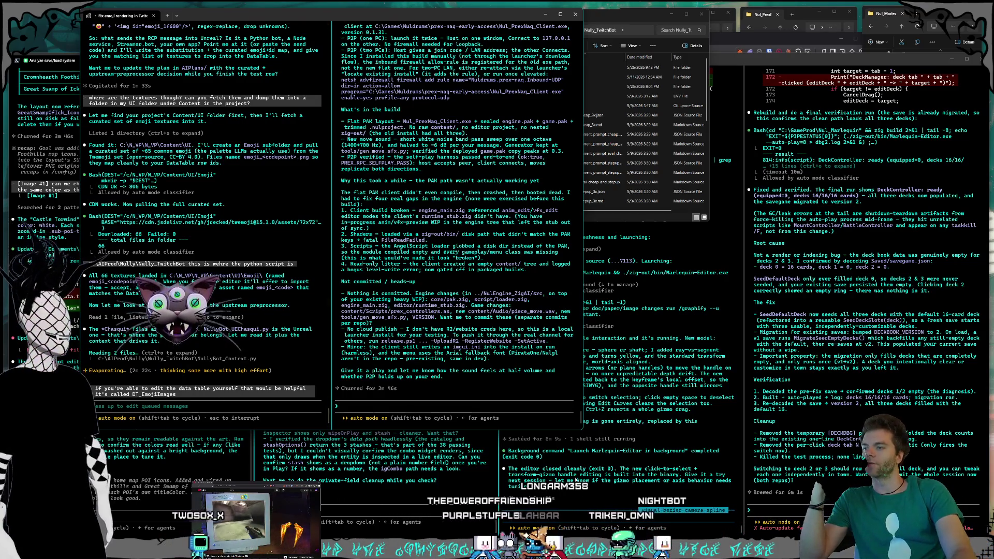
click(577, 480)
key(alt+Tab)
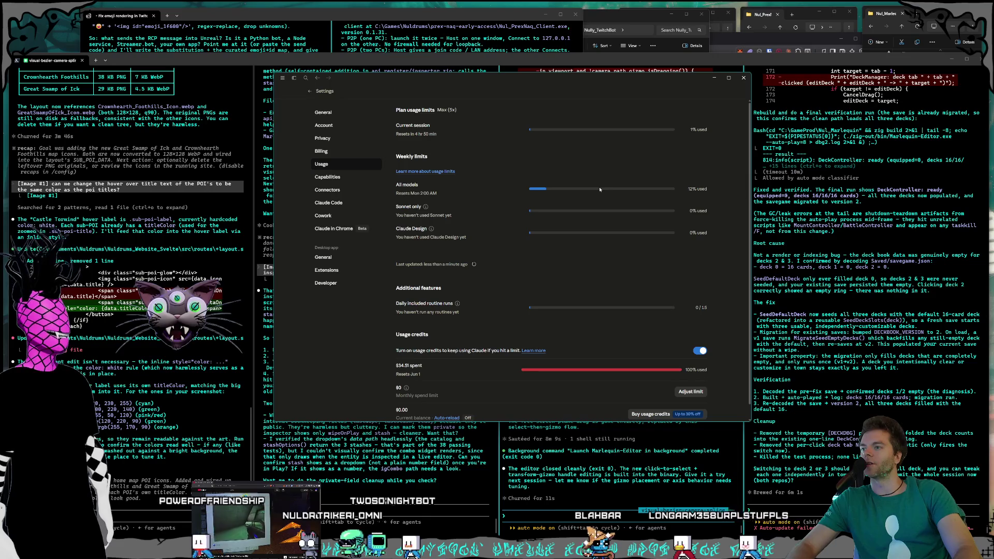
- Review the usage limits, 12% of the weekly allowance used, and return to the terminal sessions
click(825, 308)
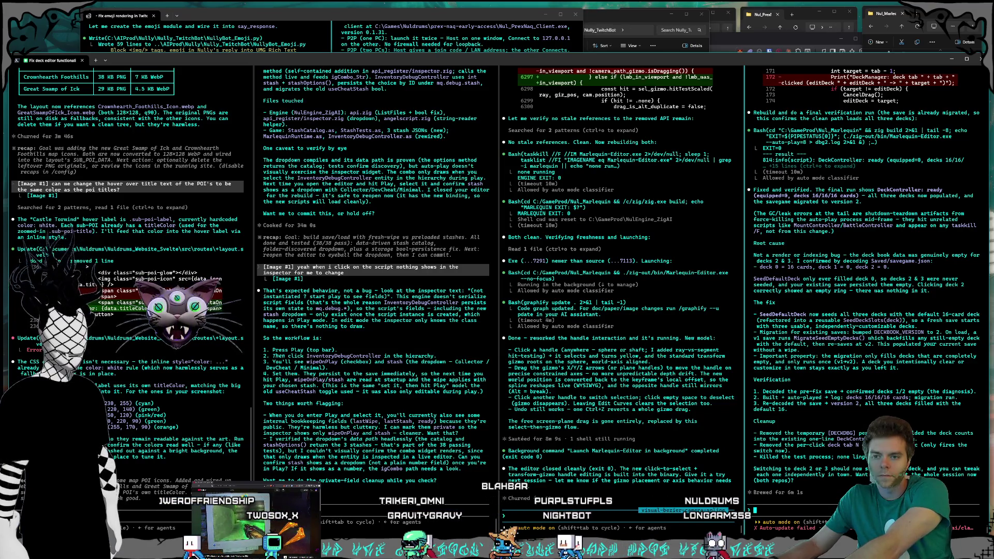
click(868, 510)
- Draft a question asking whether the mechanics are in place, then launch Nul_Marlequin.nulproject
text(do mva e)
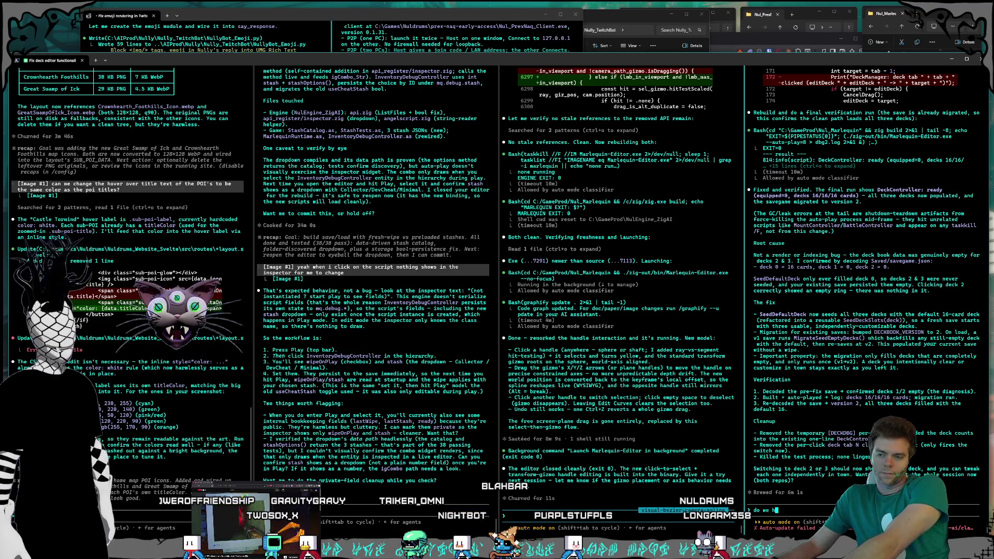
key(BackSpace)
key(BackSpace)
key(BackSpace)
text(we have the mechanics)
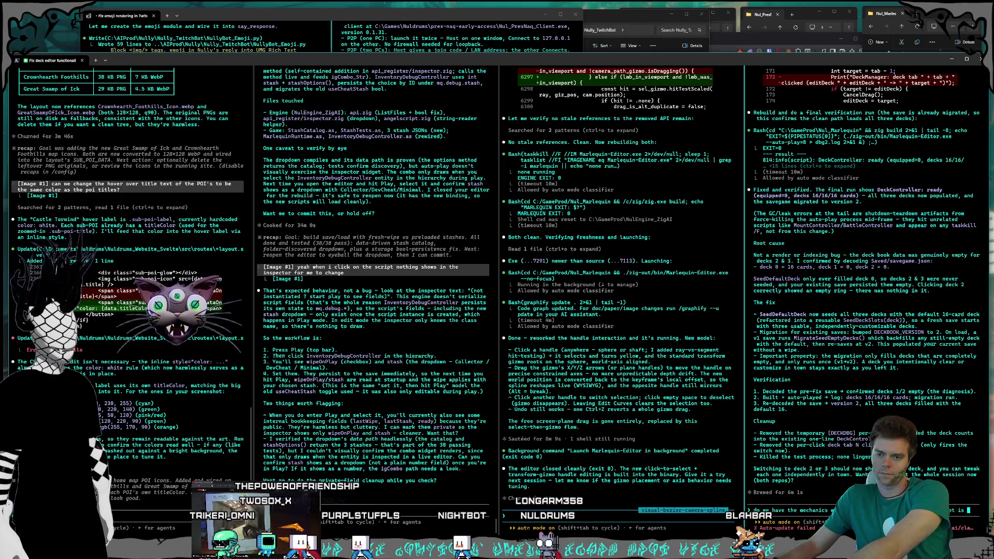
text(empty, and i close the edi...n the)
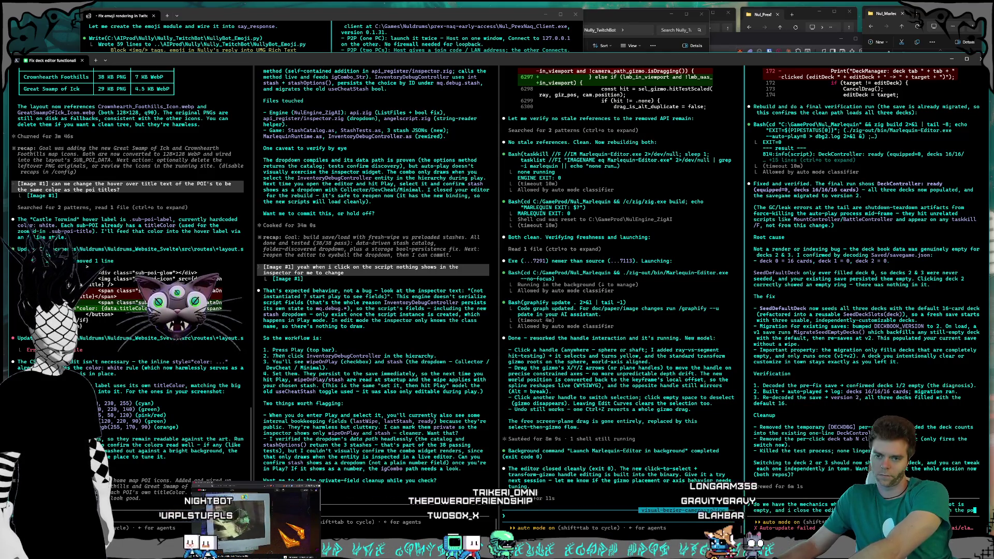
text(potat)
key(BackSpace)
key(BackSpace)
key(BackSpace)
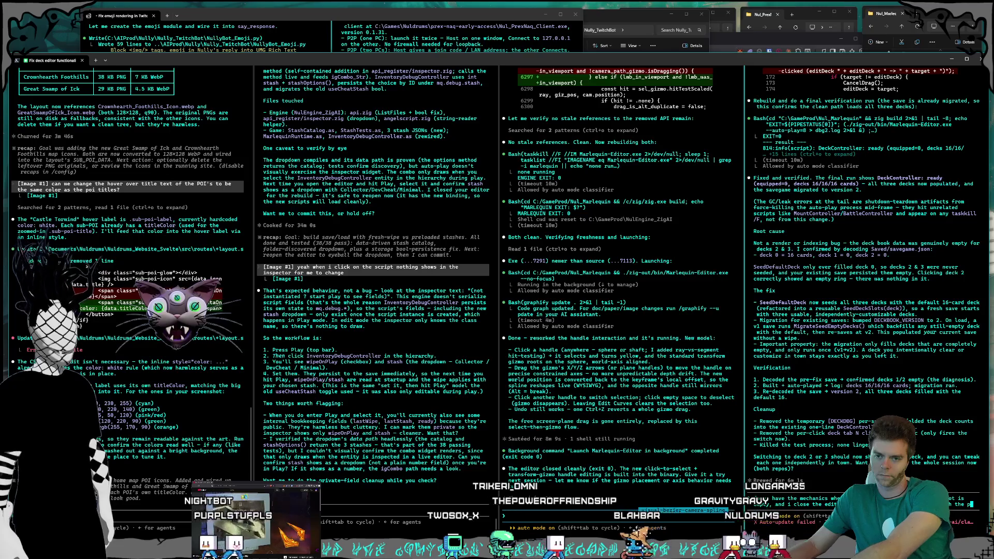
key(BackSpace)
key(BackSpace)
text(a potat)
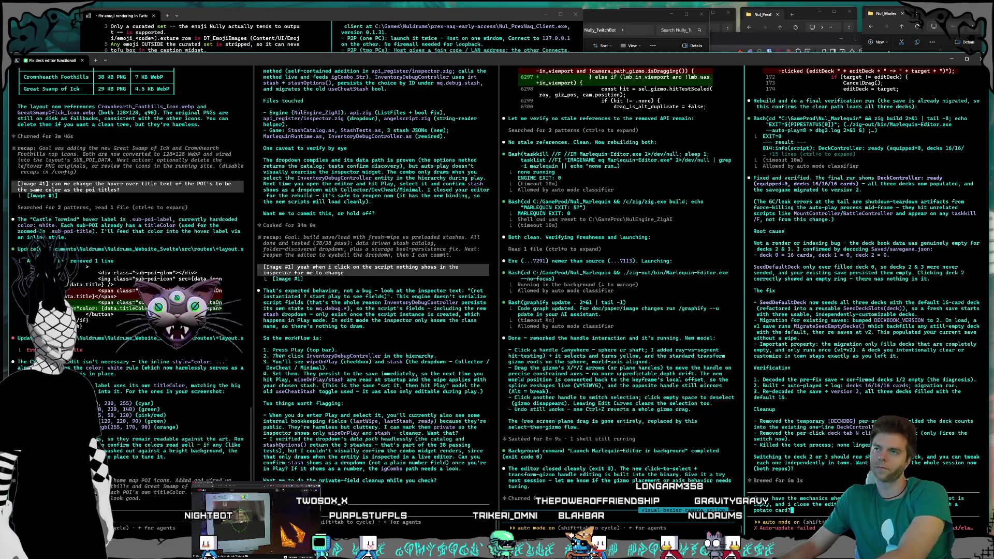
click(927, 49)
double_click(929, 116)
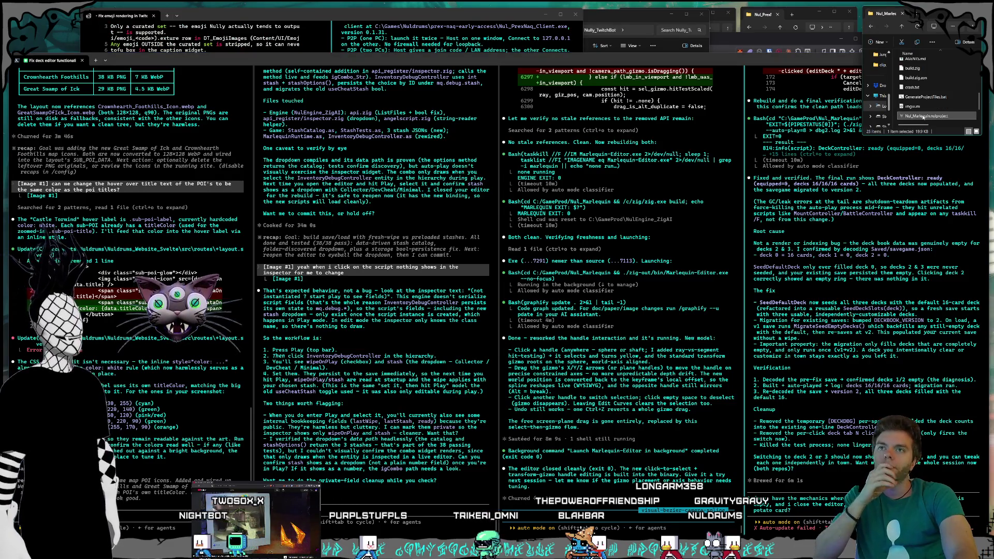